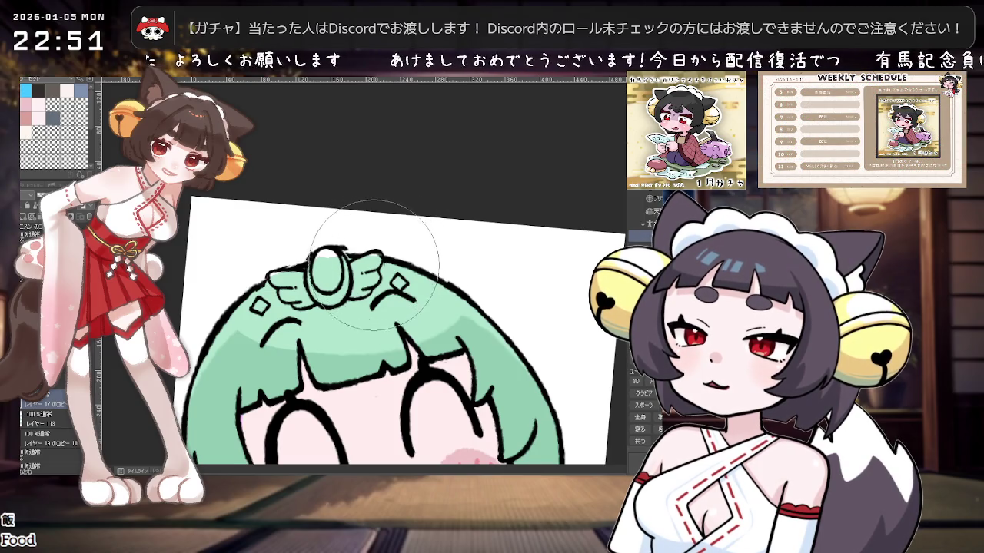
Step: Tilt and zoom the view in closely on the diamond in the hair
mouse_move(369, 238)
mouse_down()
mouse_move(316, 253)
mouse_move(304, 278)
mouse_up()
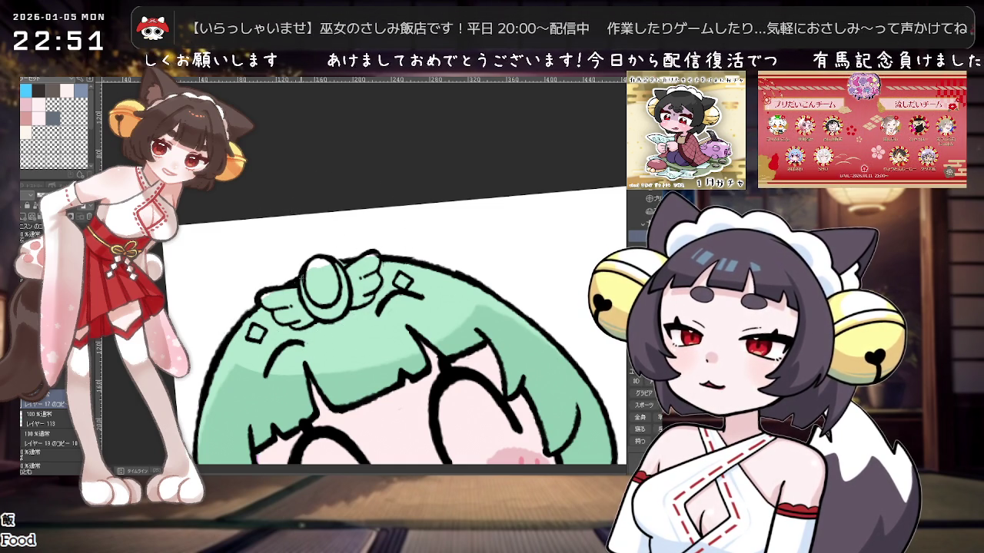
key(ctrl+plus)
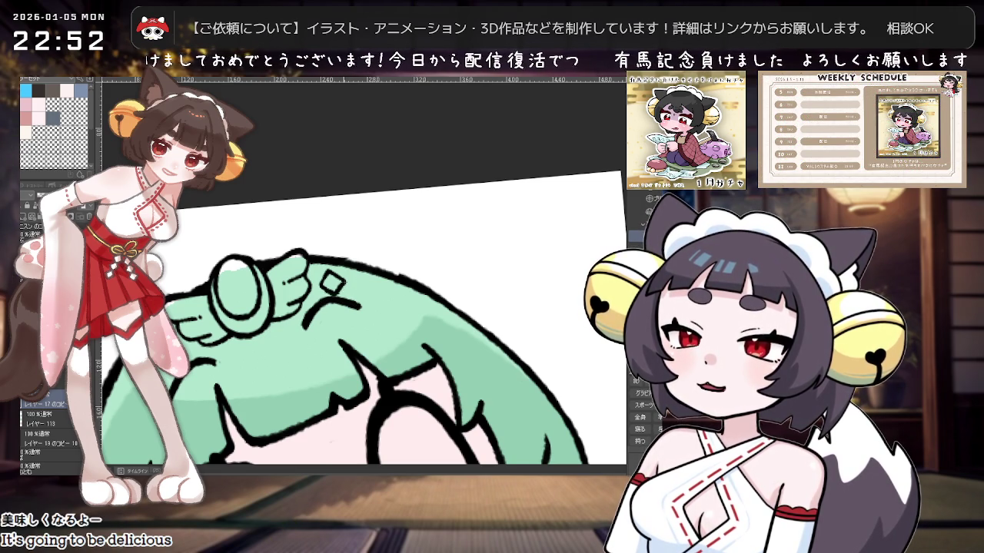
scroll(469, 265, down, 2)
scroll(469, 265, down, 1)
scroll(469, 265, up, 2)
scroll(469, 266, up, 1)
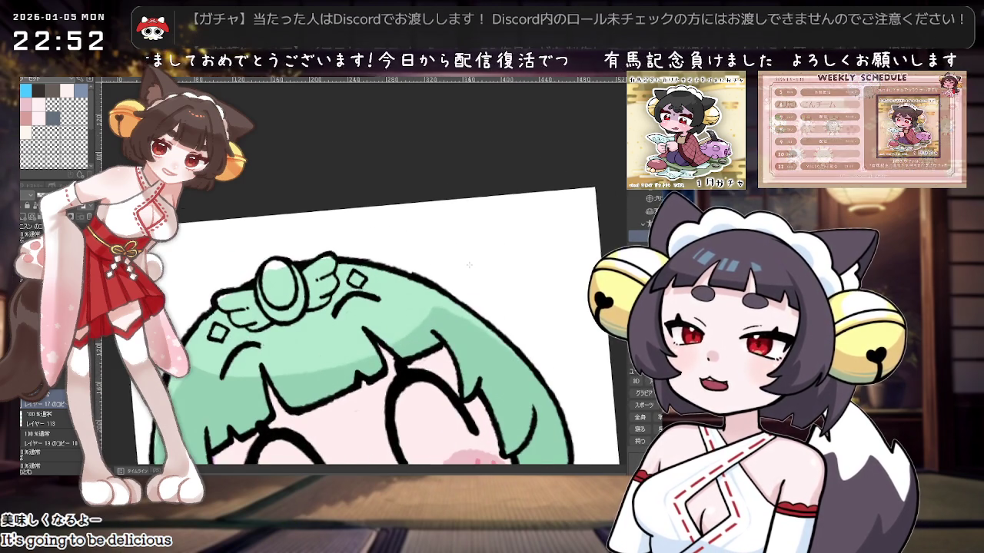
scroll(468, 265, up, 2)
key(minus)
key(minus)
key(minus)
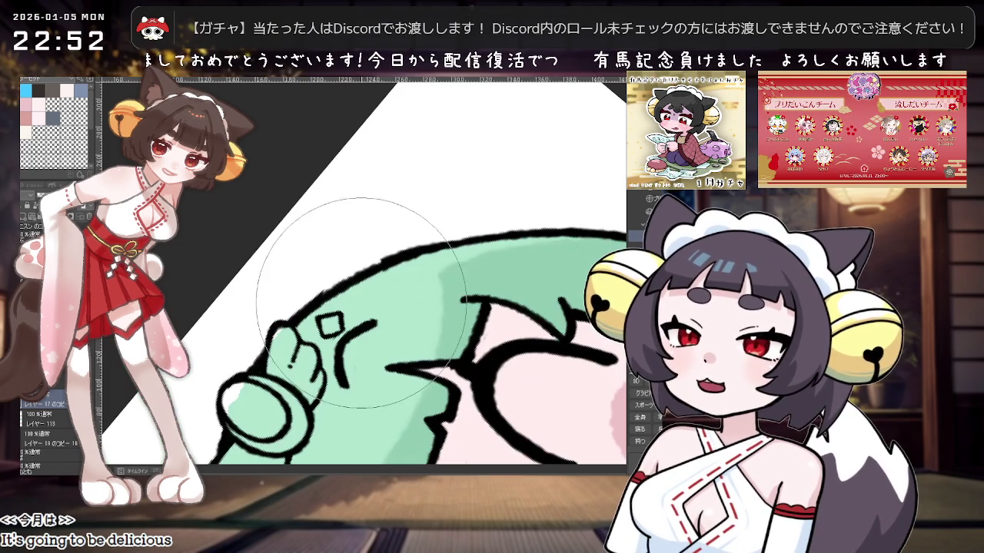
key(asciicircum)
key(asciicircum)
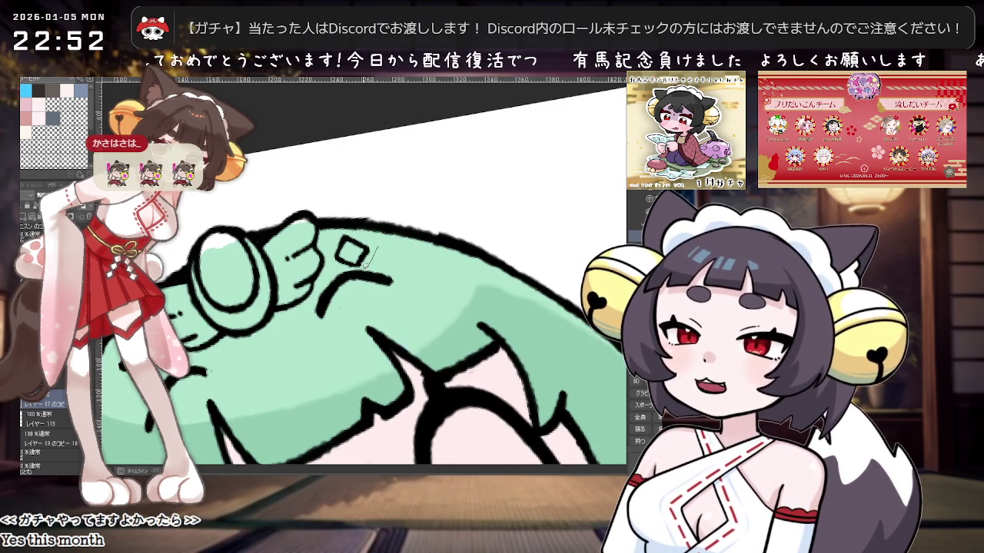
Step: Lasso the hair diamond, then rotate and nudge it slightly with free transform
drag(375, 252, 333, 239)
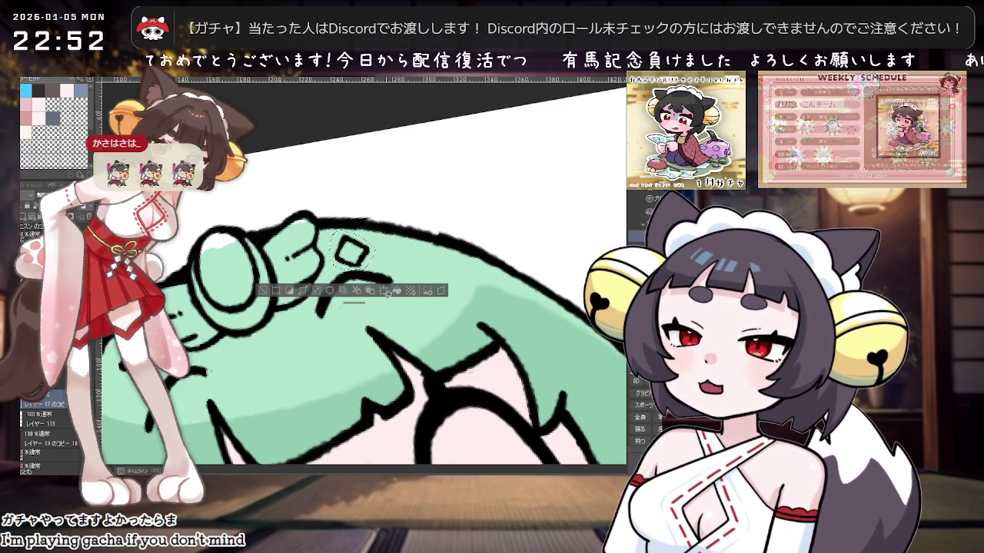
key(ctrl+t)
drag(381, 269, 376, 264)
click(332, 287)
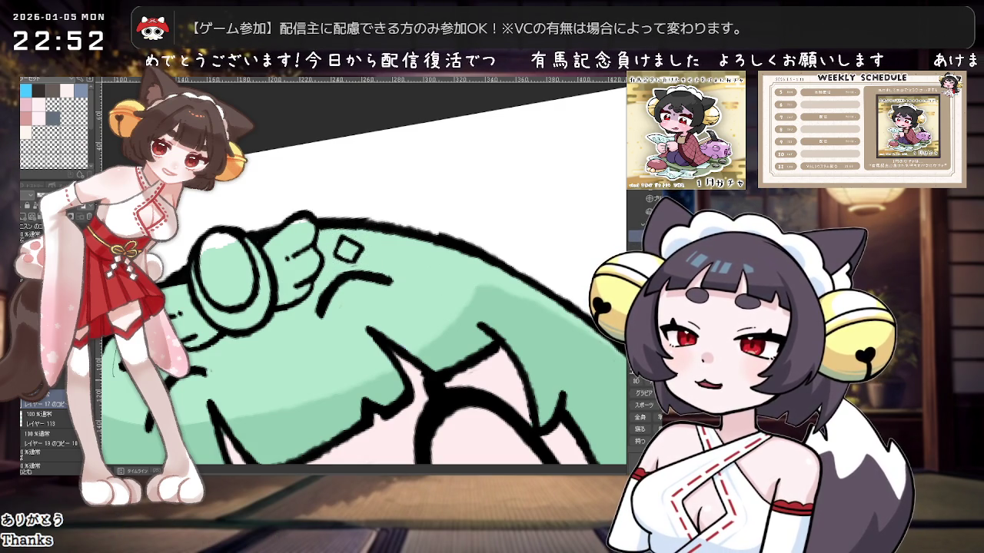
Step: Select another small area of the drawing and transform it
drag(119, 361, 201, 393)
click(227, 403)
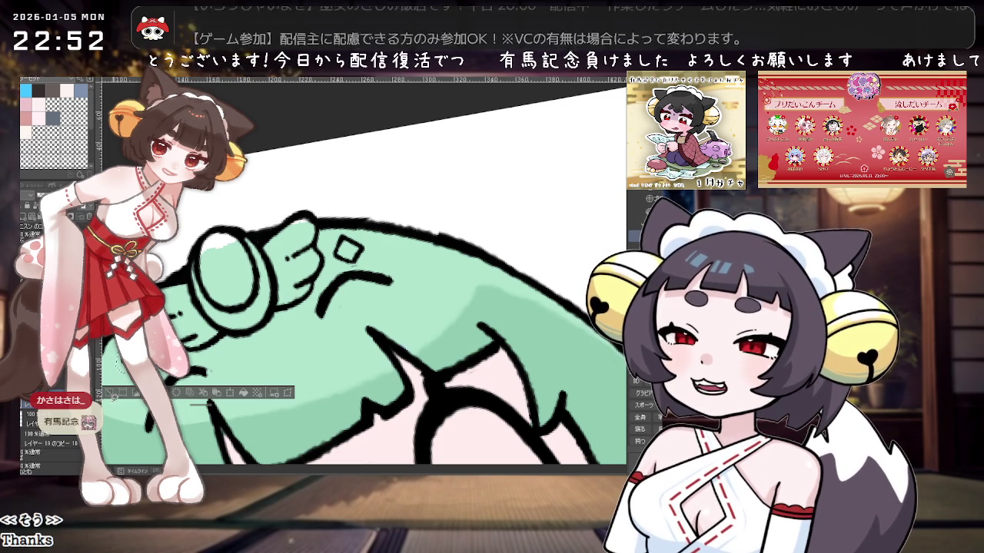
key(Return)
scroll(352, 290, down, 2)
scroll(351, 291, down, 3)
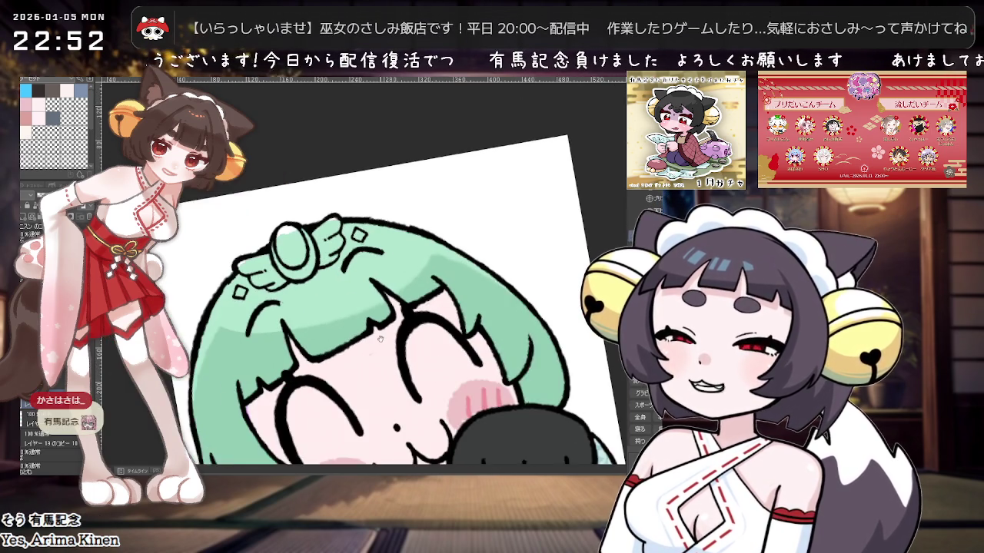
scroll(342, 258, up, 3)
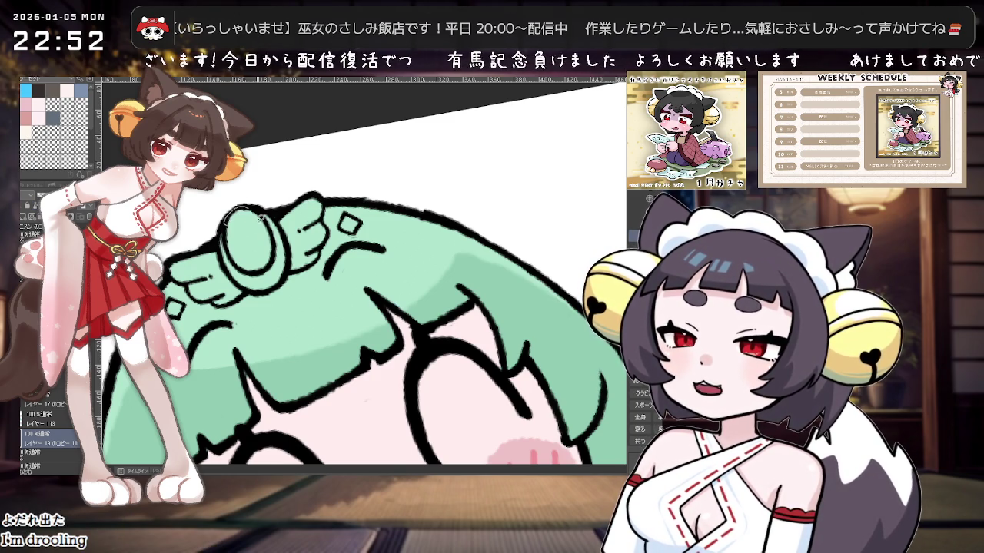
scroll(239, 214, down, 3)
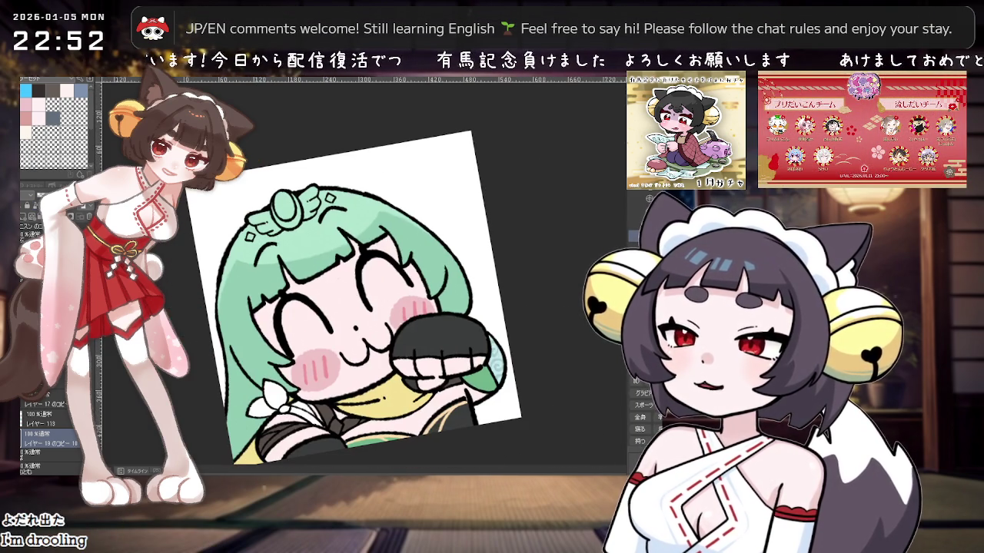
key(ctrl+0)
scroll(384, 340, down, 2)
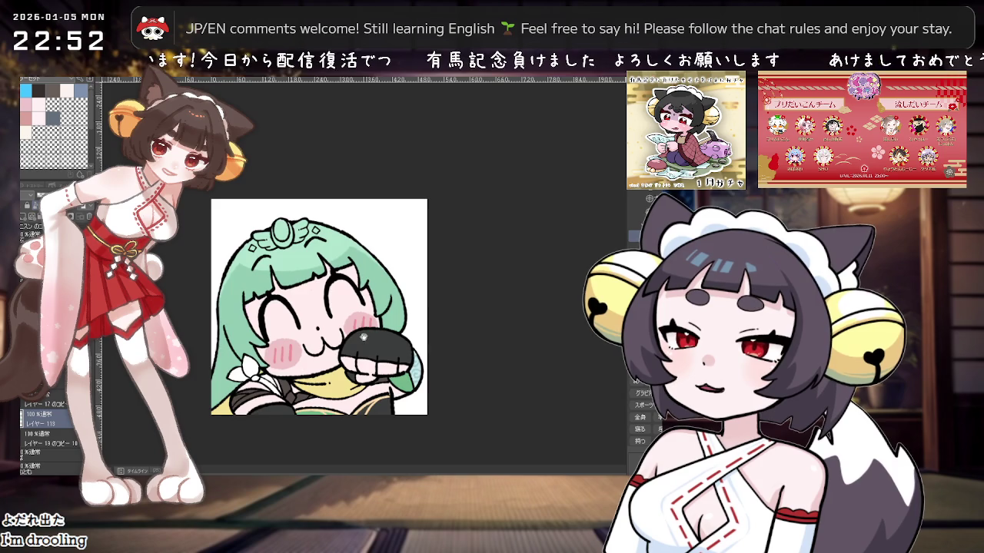
scroll(363, 336, down, 1)
scroll(354, 344, up, 1)
scroll(348, 350, up, 2)
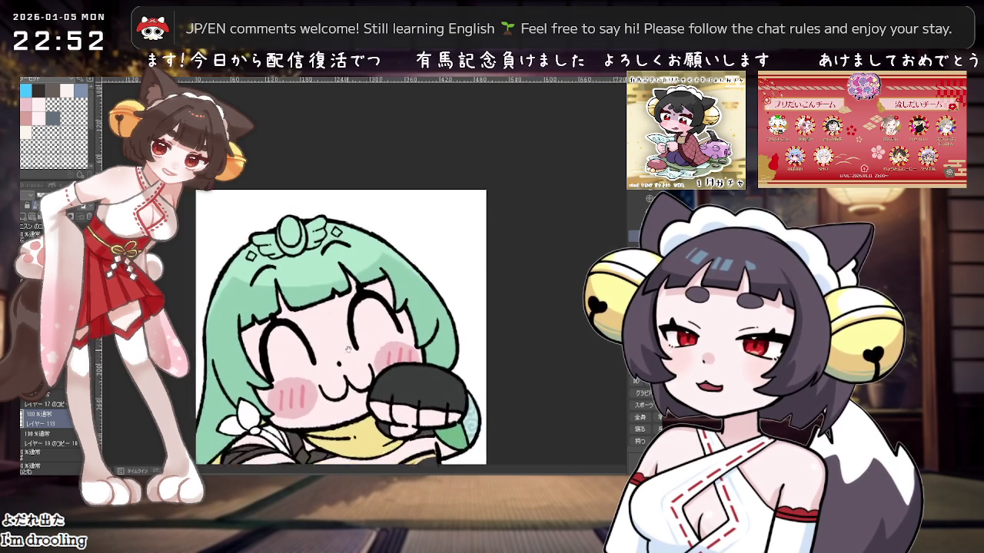
scroll(348, 350, up, 1)
scroll(200, 356, up, 1)
scroll(230, 331, up, 1)
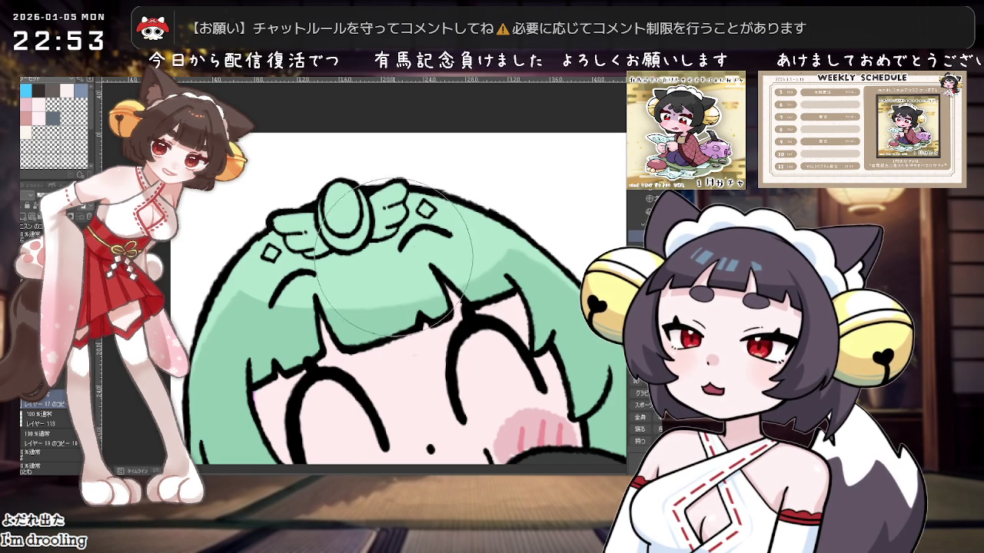
scroll(461, 254, down, 2)
scroll(516, 280, down, 3)
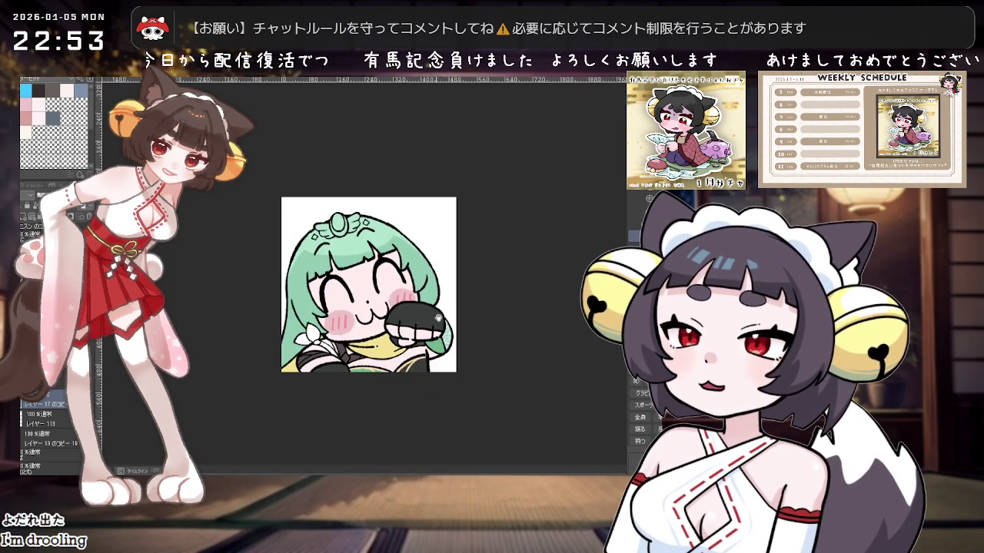
scroll(309, 293, up, 2)
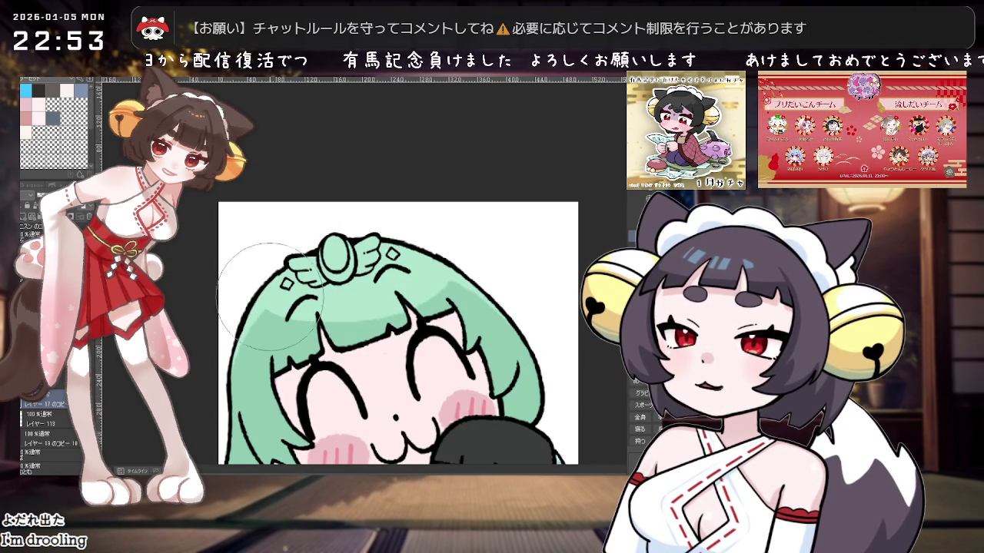
drag(270, 296, 231, 354)
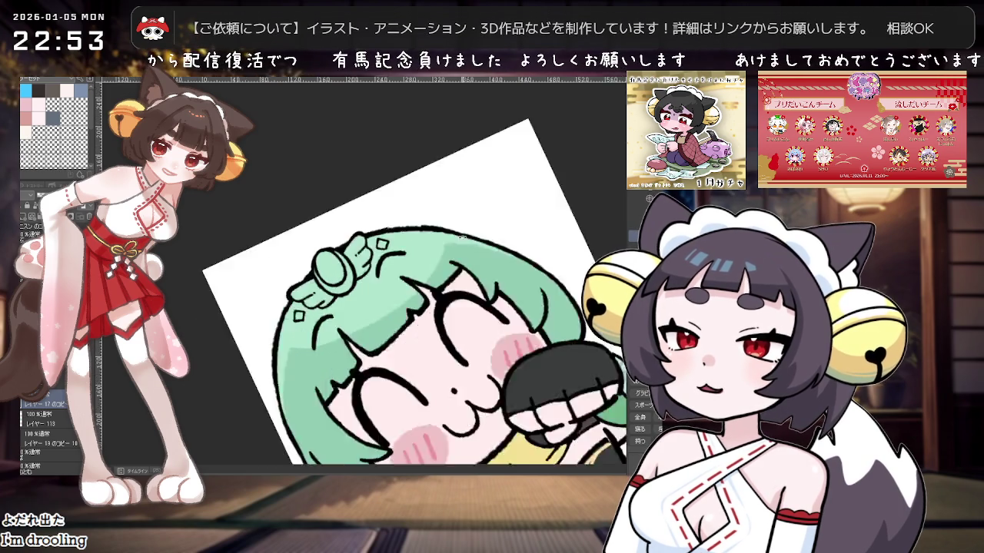
scroll(462, 238, up, 2)
scroll(323, 248, up, 2)
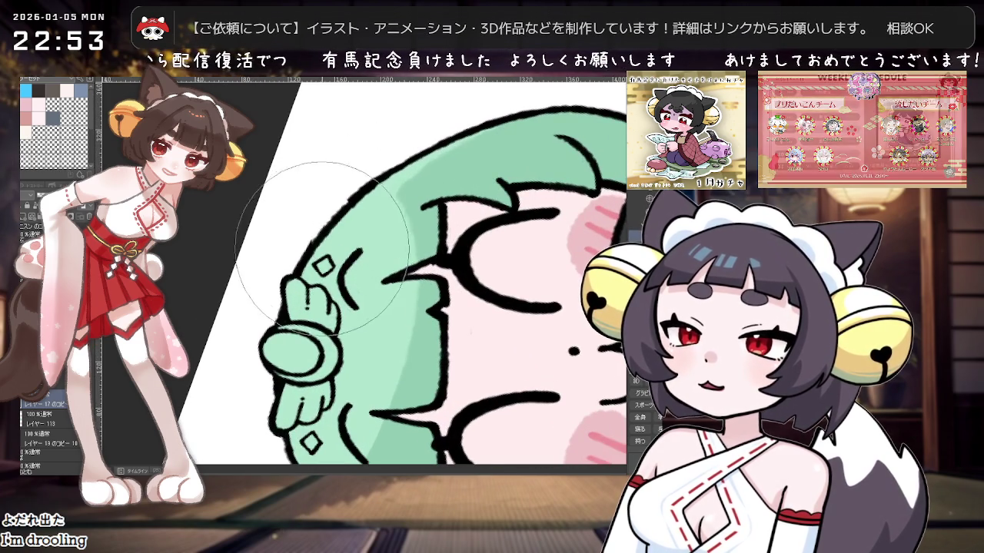
drag(323, 248, 307, 203)
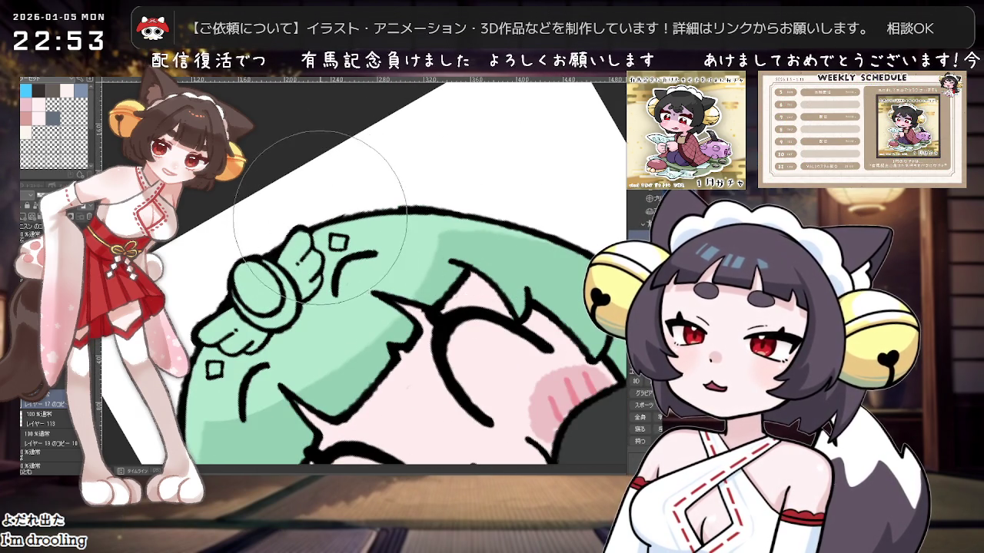
scroll(496, 219, down, 2)
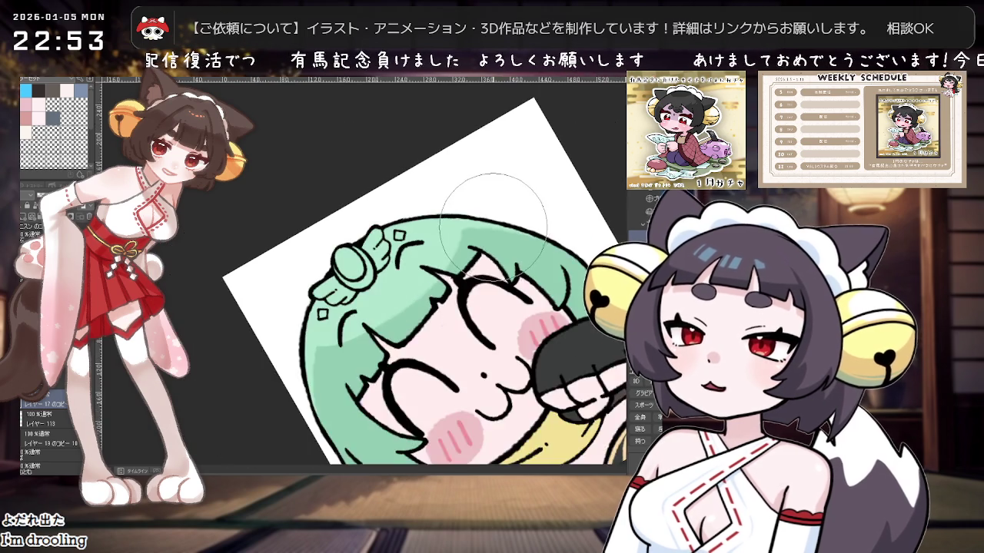
scroll(399, 238, up, 1)
scroll(357, 253, up, 1)
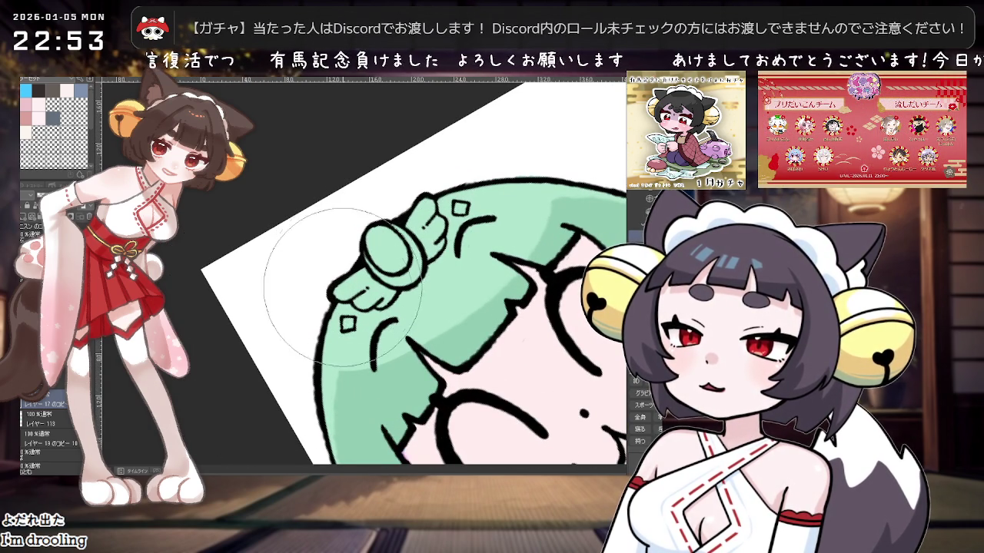
drag(331, 319, 224, 359)
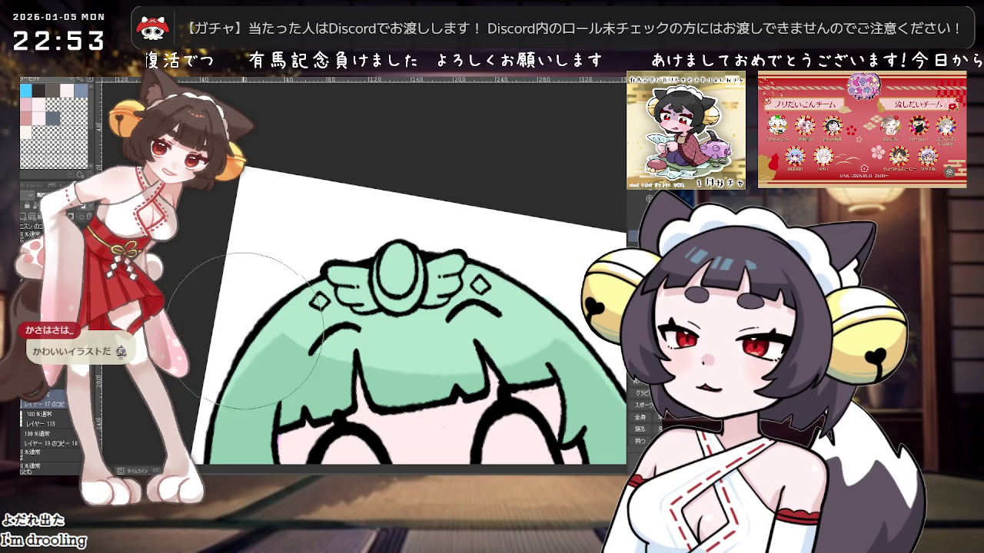
scroll(444, 314, down, 2)
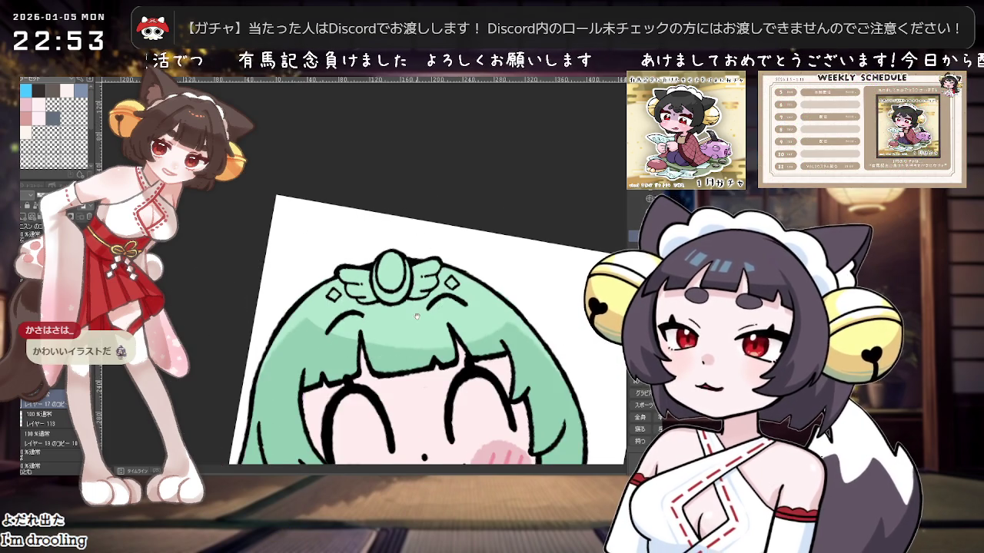
scroll(444, 315, down, 2)
scroll(444, 314, down, 1)
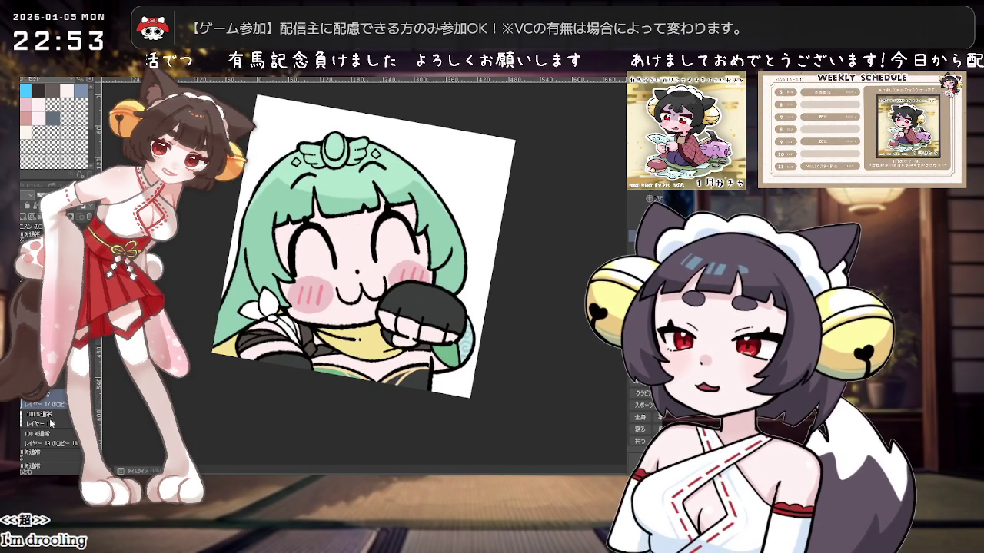
drag(443, 315, 367, 294)
scroll(366, 294, up, 1)
scroll(377, 283, up, 1)
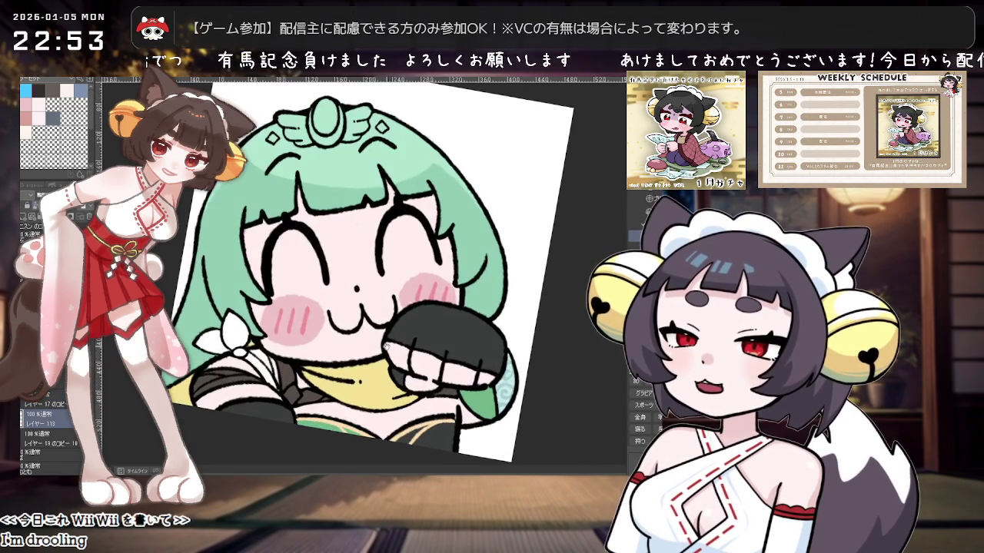
scroll(396, 265, down, 2)
scroll(406, 257, down, 1)
scroll(411, 277, up, 1)
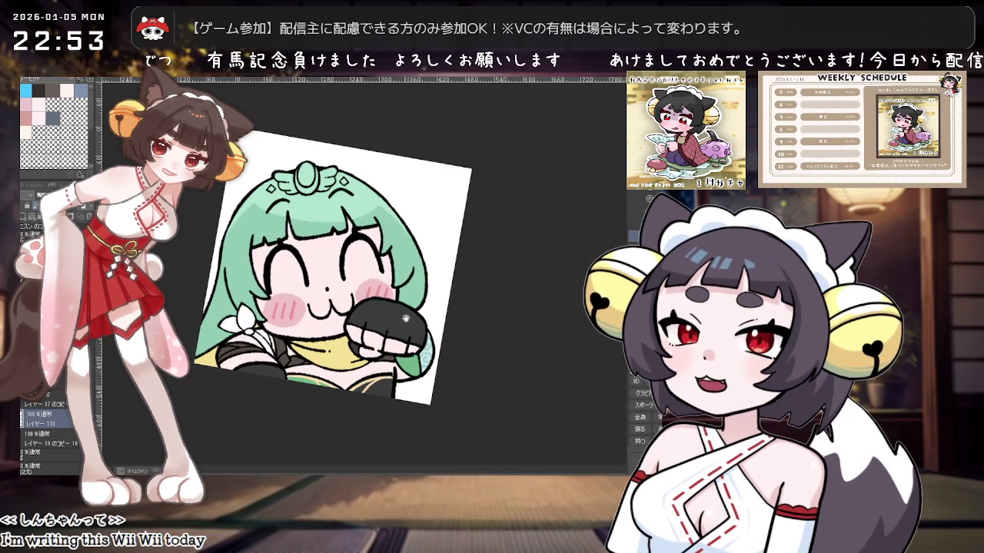
scroll(425, 326, down, 1)
scroll(341, 282, down, 1)
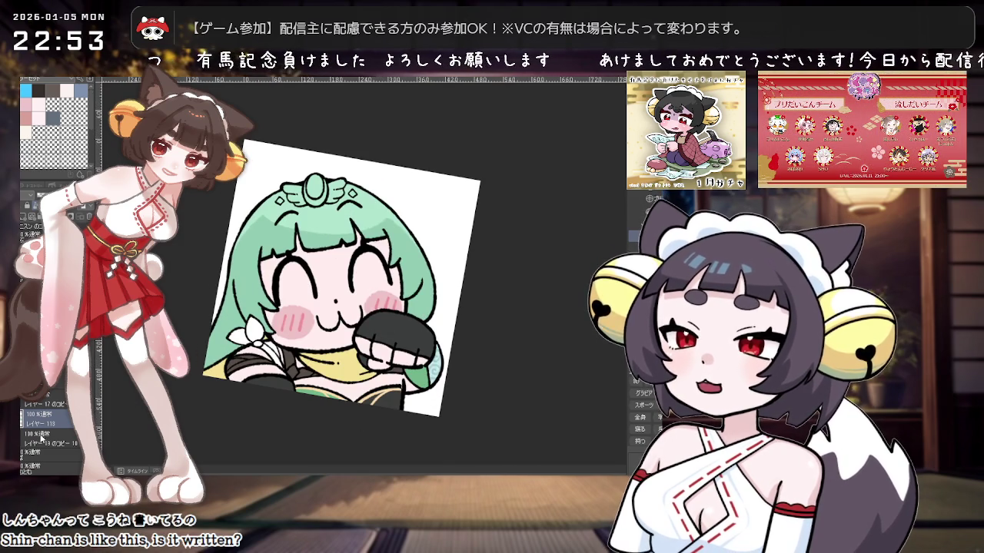
scroll(340, 300, up, 2)
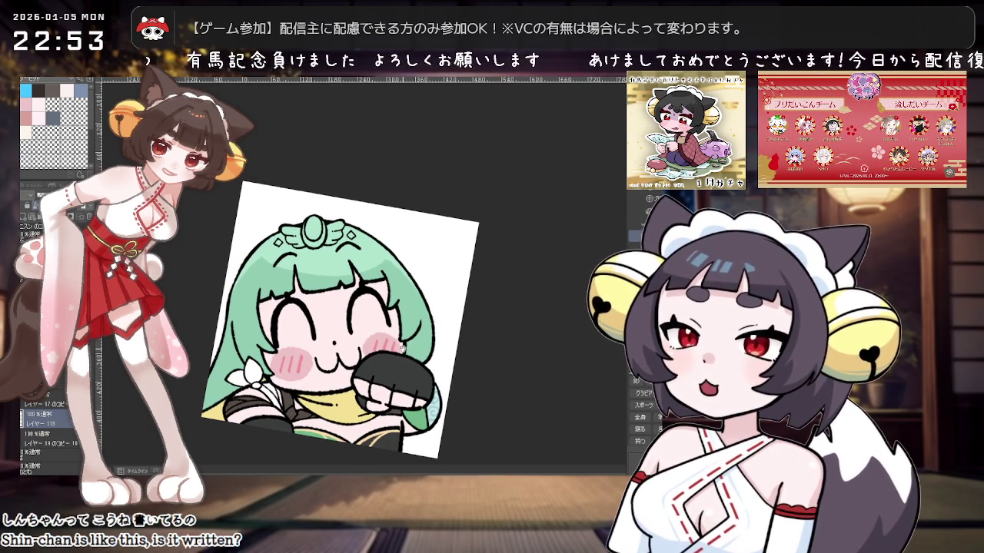
scroll(401, 348, down, 2)
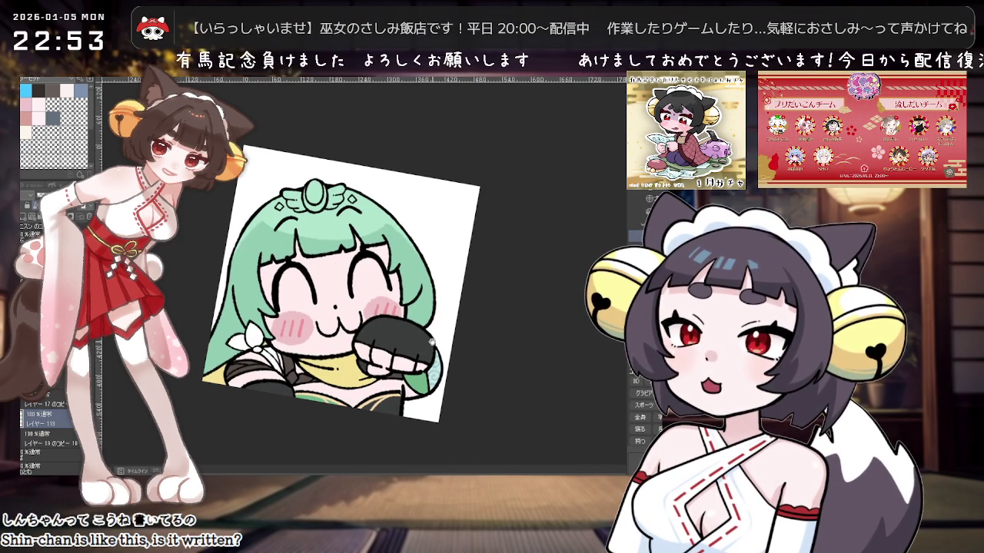
scroll(431, 341, up, 1)
scroll(411, 360, up, 1)
scroll(390, 378, up, 1)
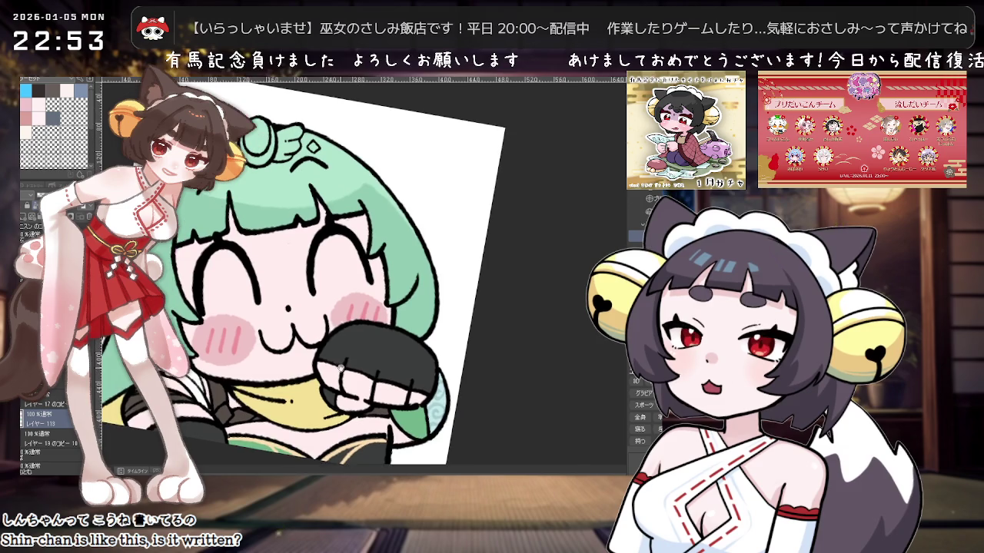
scroll(351, 415, up, 1)
drag(351, 416, 357, 339)
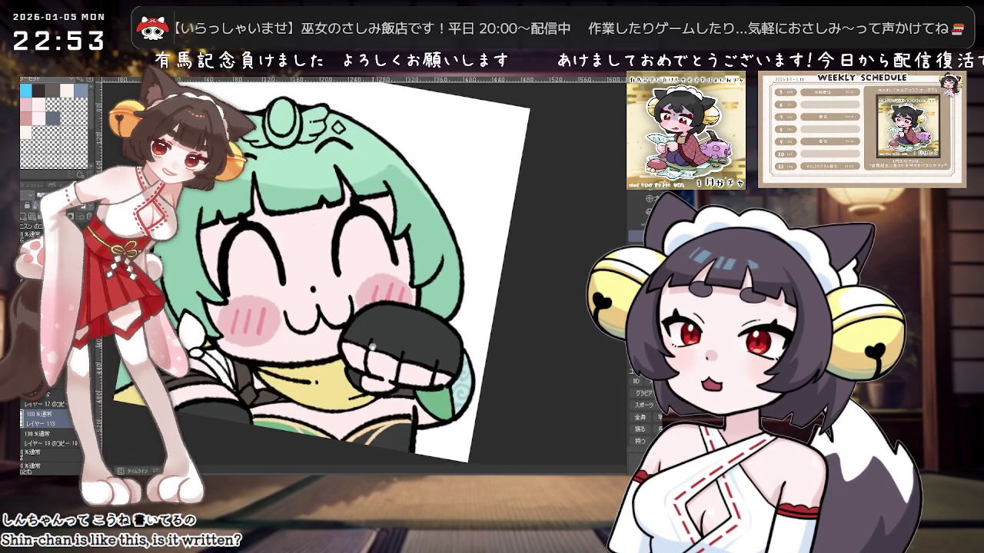
scroll(384, 315, up, 1)
scroll(415, 298, up, 1)
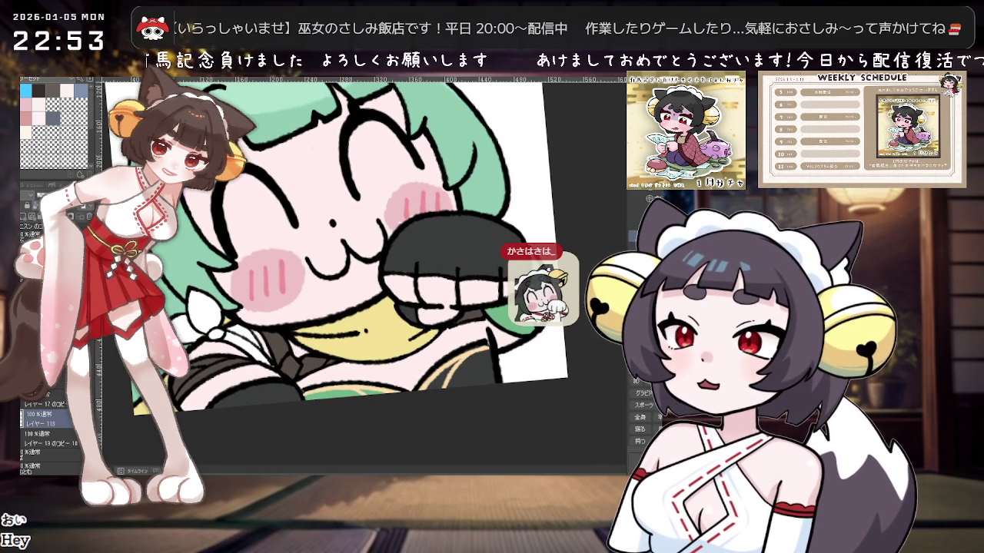
scroll(330, 322, up, 1)
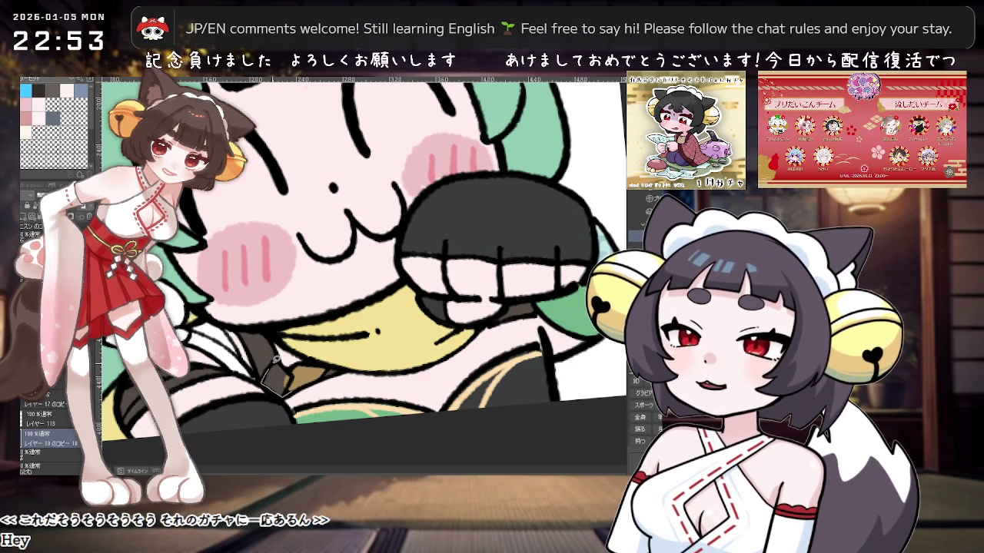
scroll(315, 322, down, 1)
scroll(315, 323, down, 1)
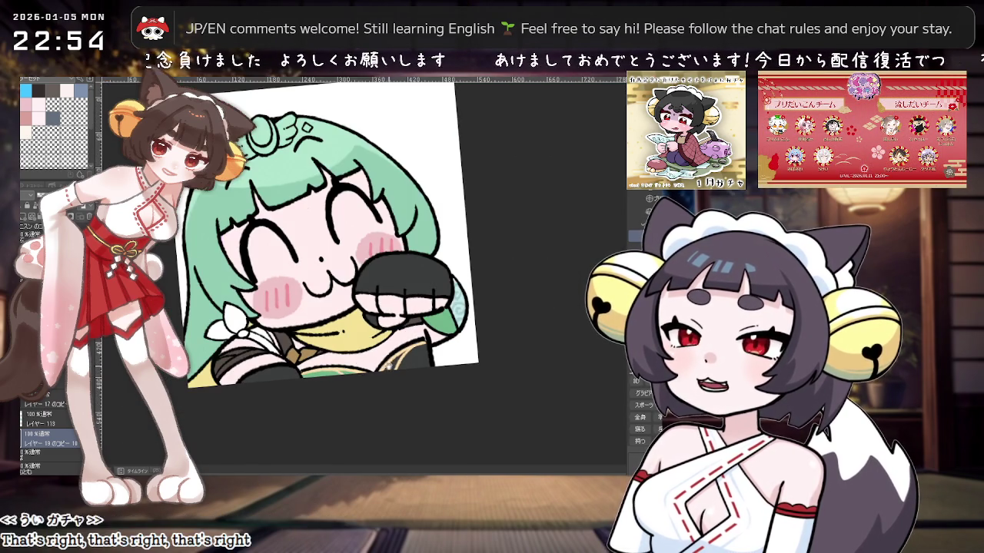
scroll(386, 366, down, 1)
scroll(381, 369, down, 2)
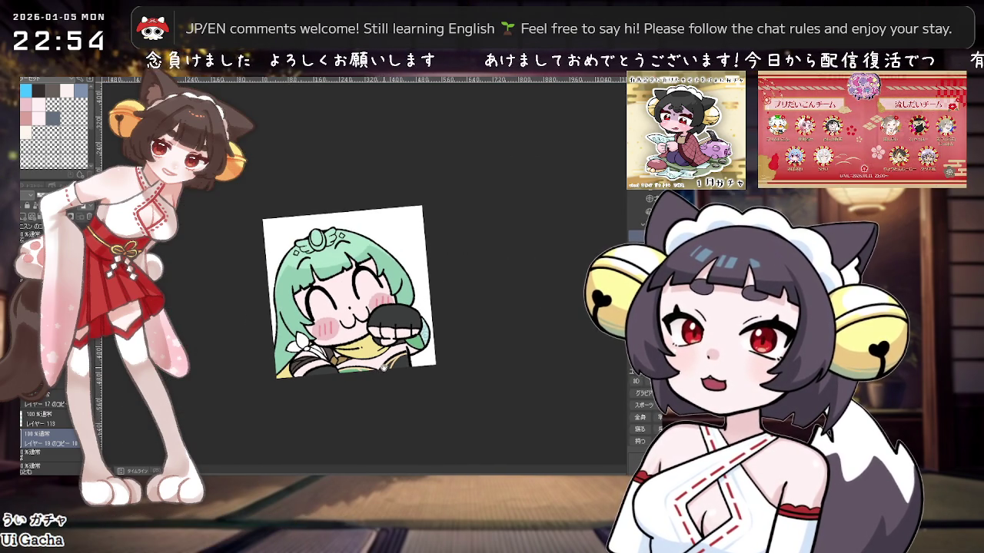
scroll(389, 381, up, 1)
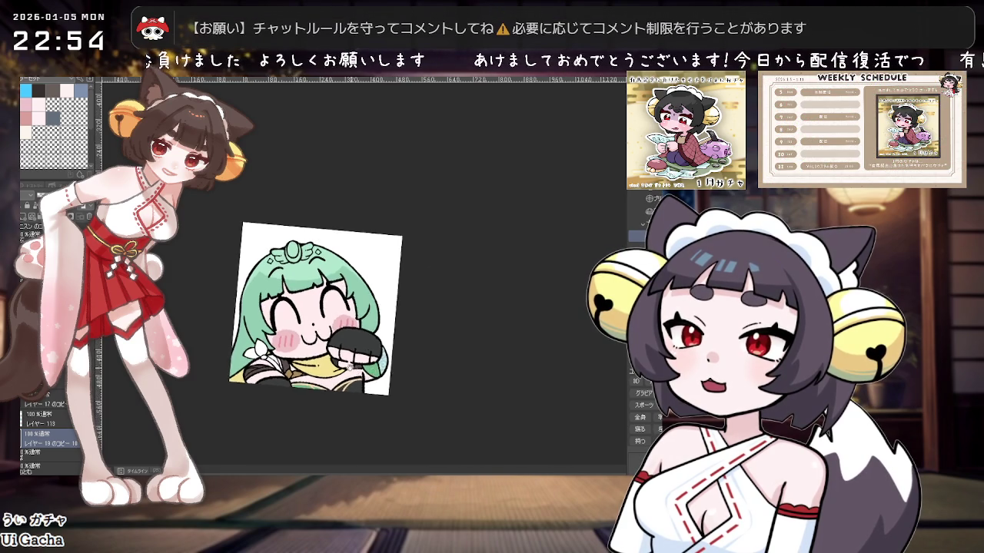
drag(388, 381, 380, 430)
scroll(212, 349, up, 1)
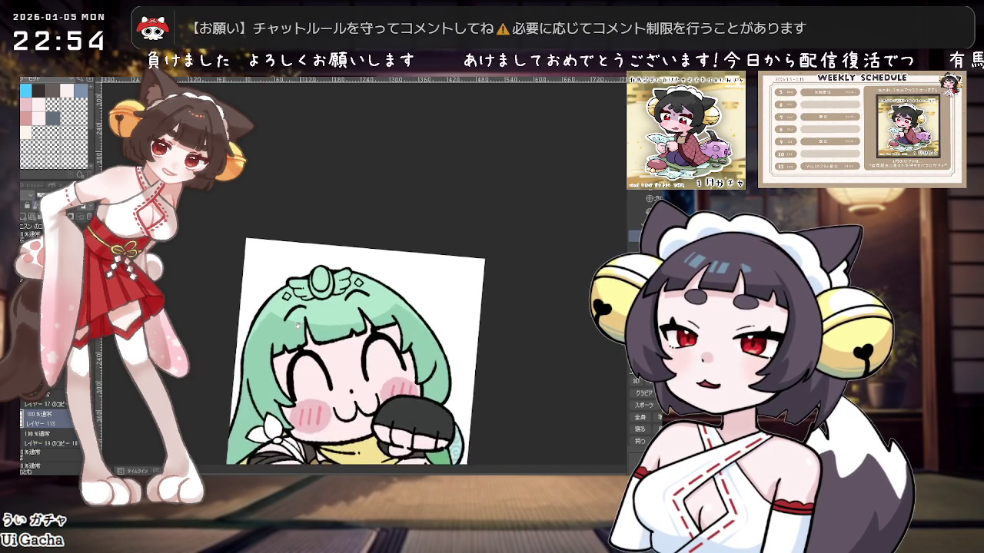
scroll(211, 350, up, 2)
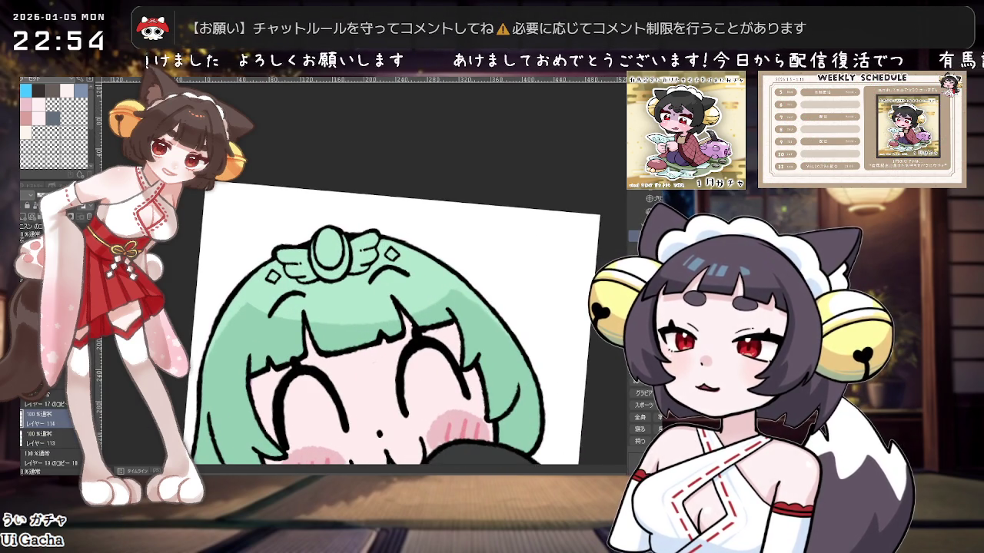
scroll(400, 378, down, 2)
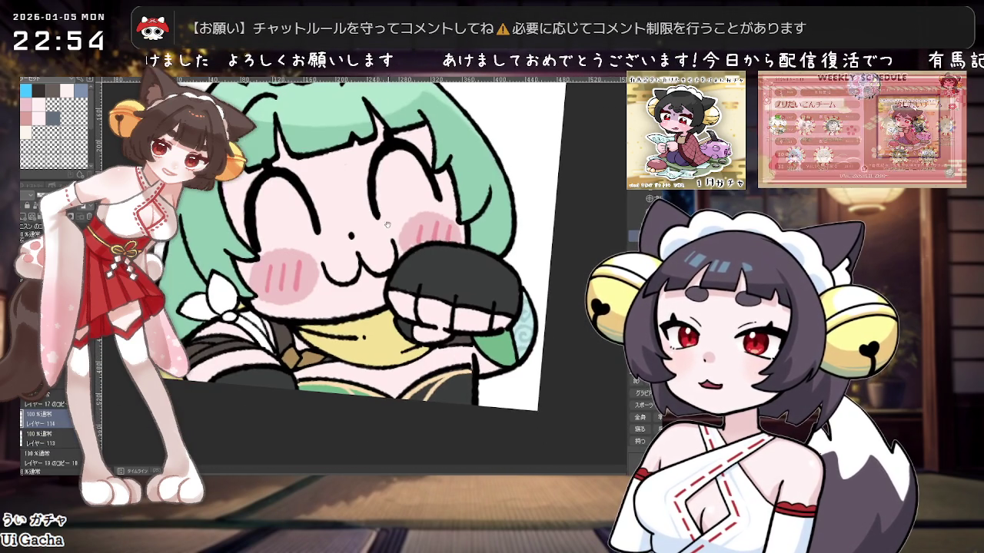
scroll(342, 296, up, 2)
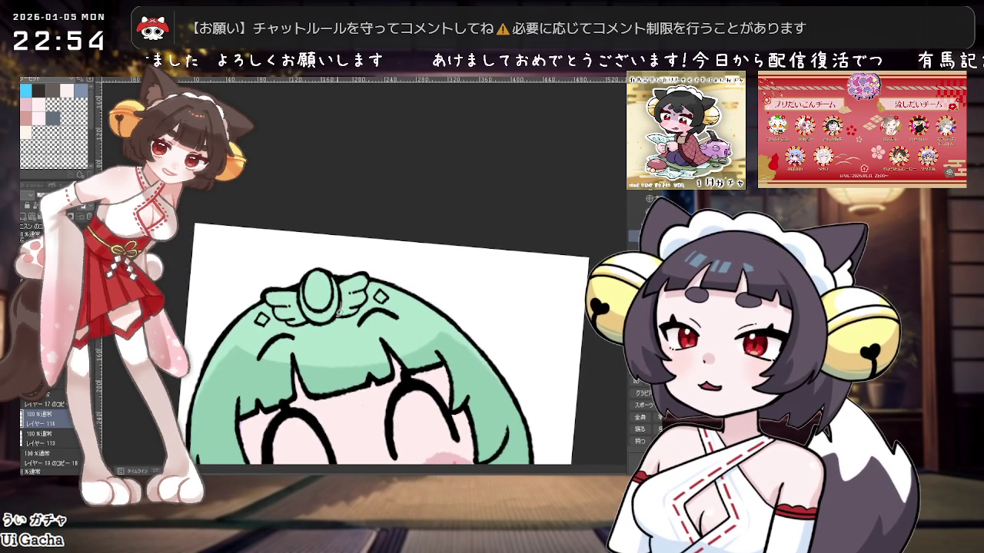
Step: Fill the head ornament with yellow
click(308, 290)
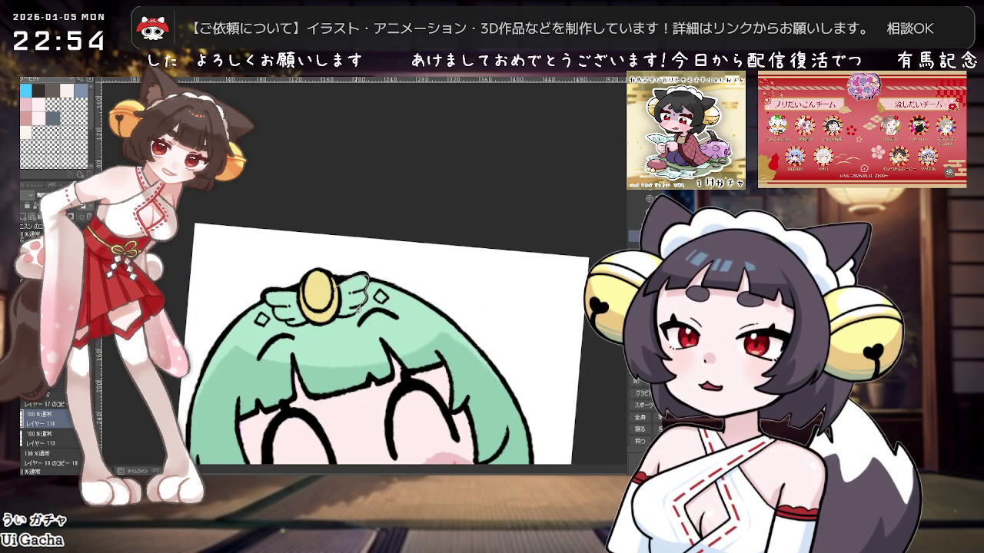
scroll(311, 300, up, 2)
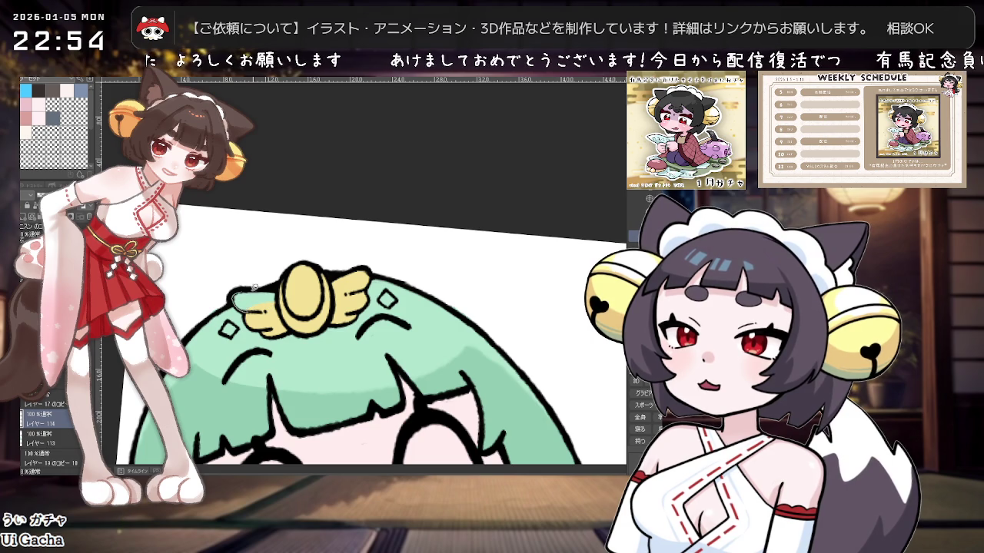
scroll(369, 287, up, 1)
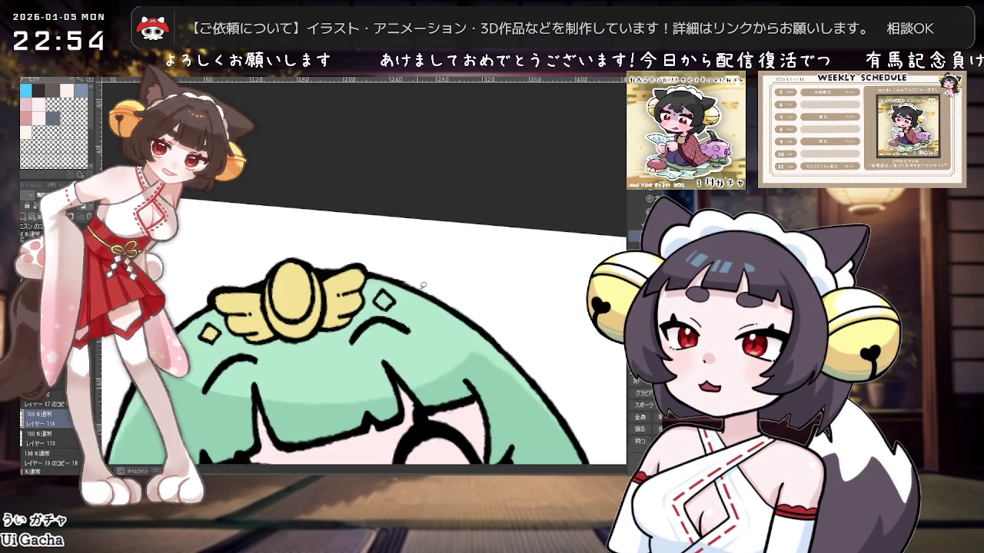
scroll(369, 288, up, 1)
scroll(368, 304, down, 1)
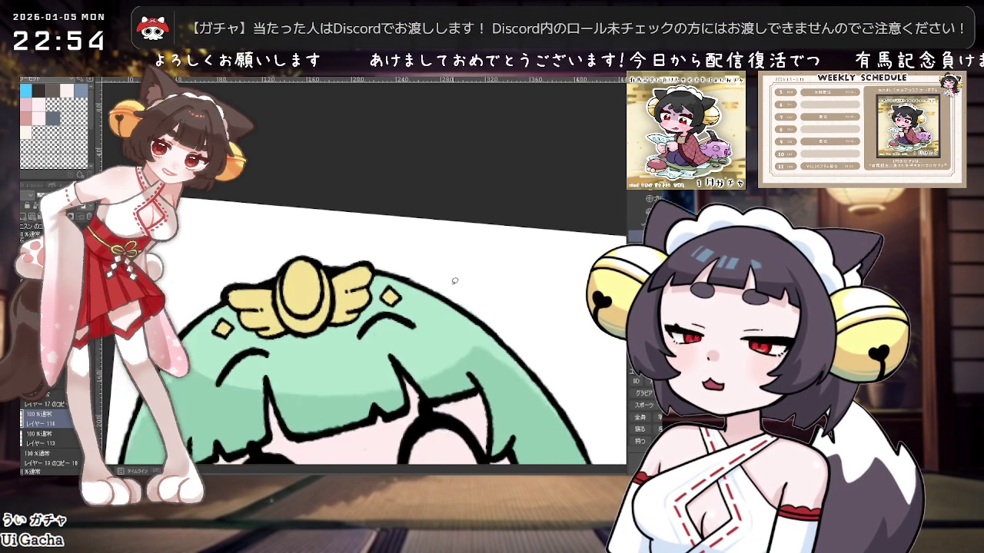
scroll(369, 304, down, 1)
scroll(368, 305, down, 1)
Step: Zoom and pan to bring the head ornament's centre back into view
scroll(408, 341, up, 1)
scroll(403, 330, up, 1)
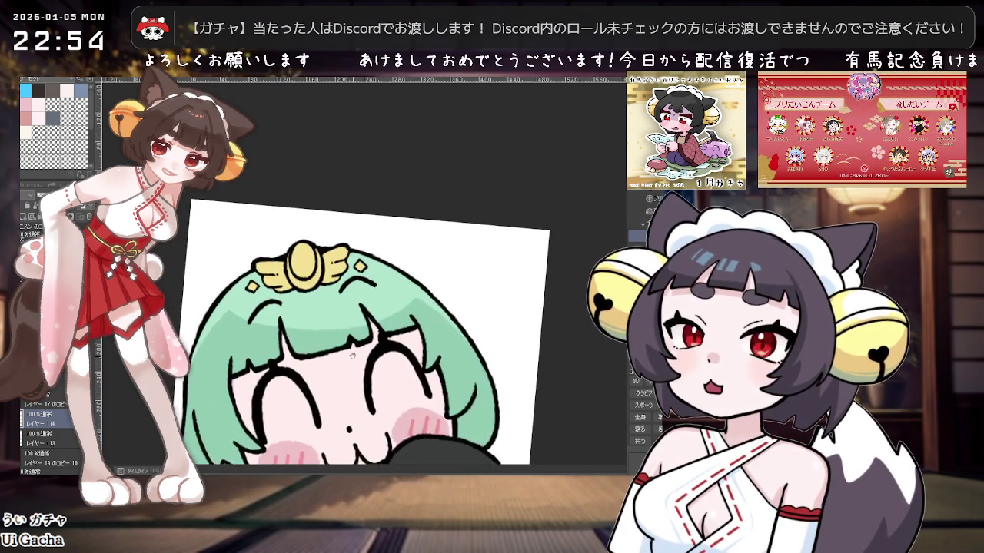
scroll(397, 319, up, 1)
scroll(392, 309, up, 1)
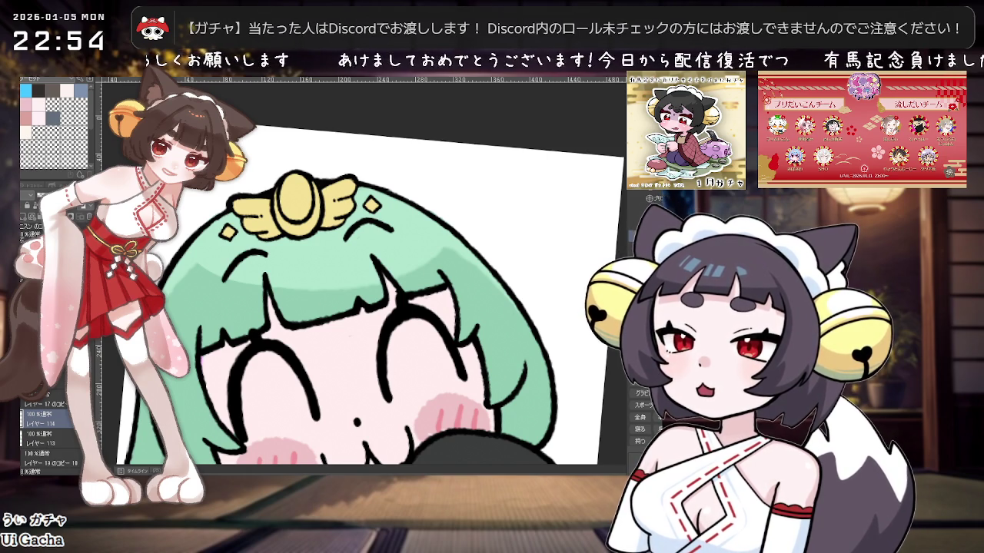
drag(309, 189, 309, 288)
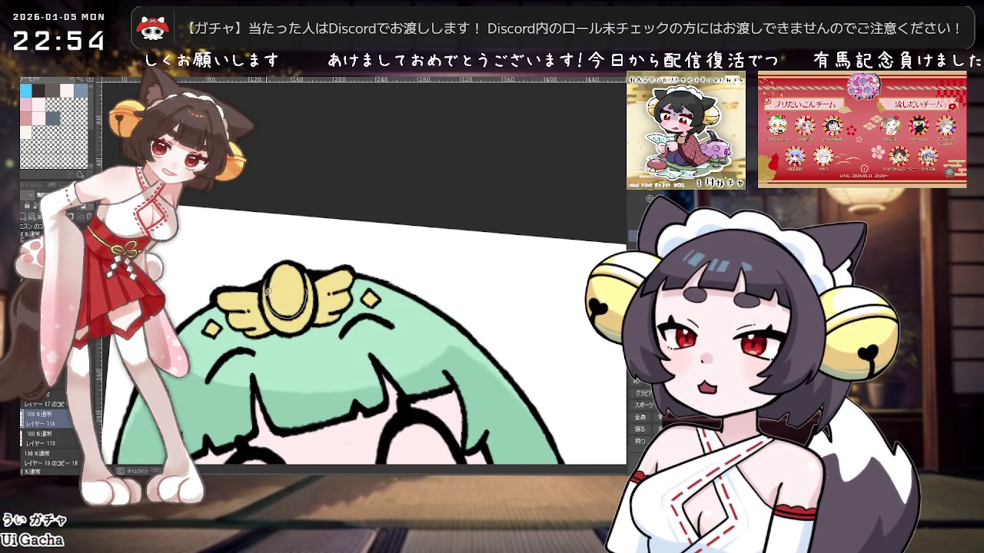
scroll(338, 250, down, 2)
scroll(408, 234, down, 2)
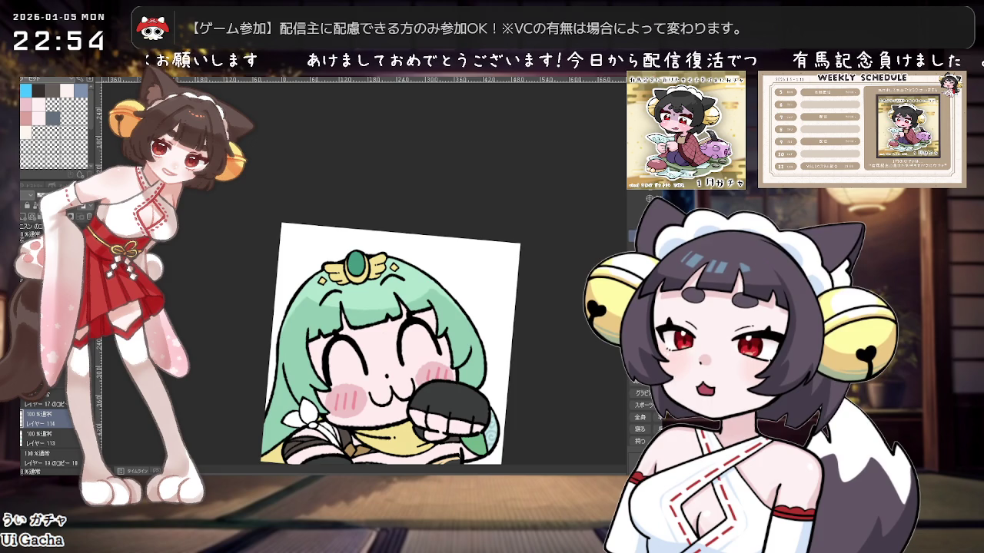
scroll(357, 283, up, 3)
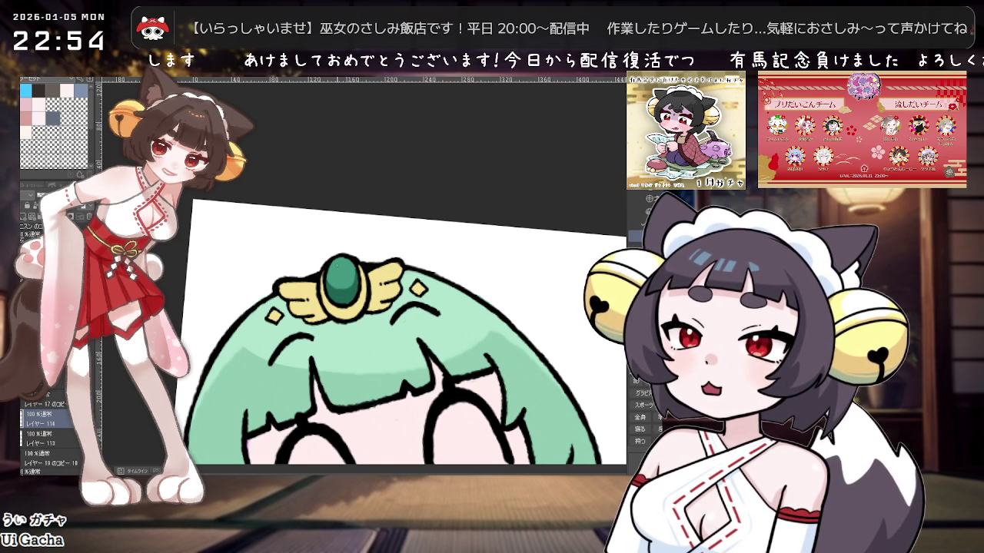
scroll(359, 252, down, 2)
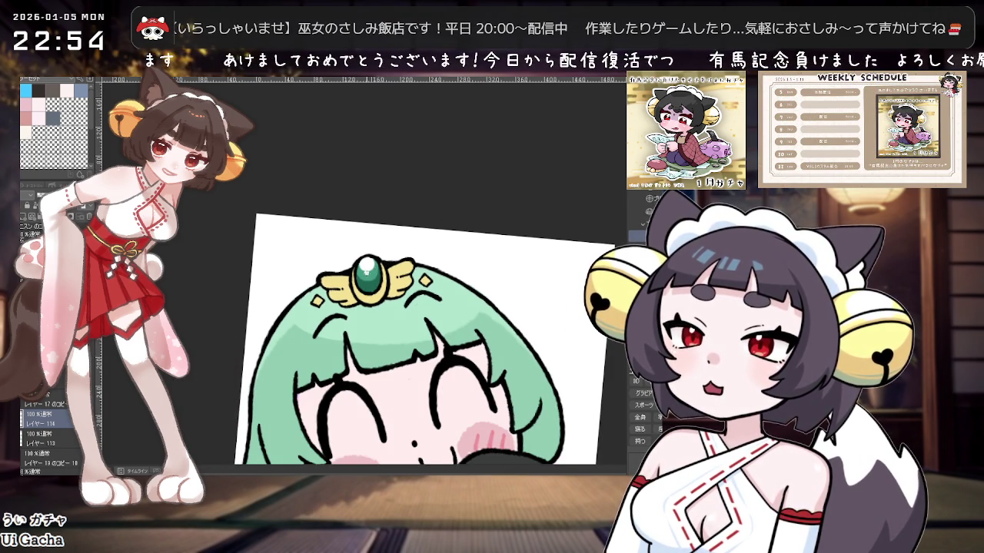
Step: Zoom out and shift the drawing upward in the view
scroll(438, 254, down, 2)
scroll(377, 269, up, 3)
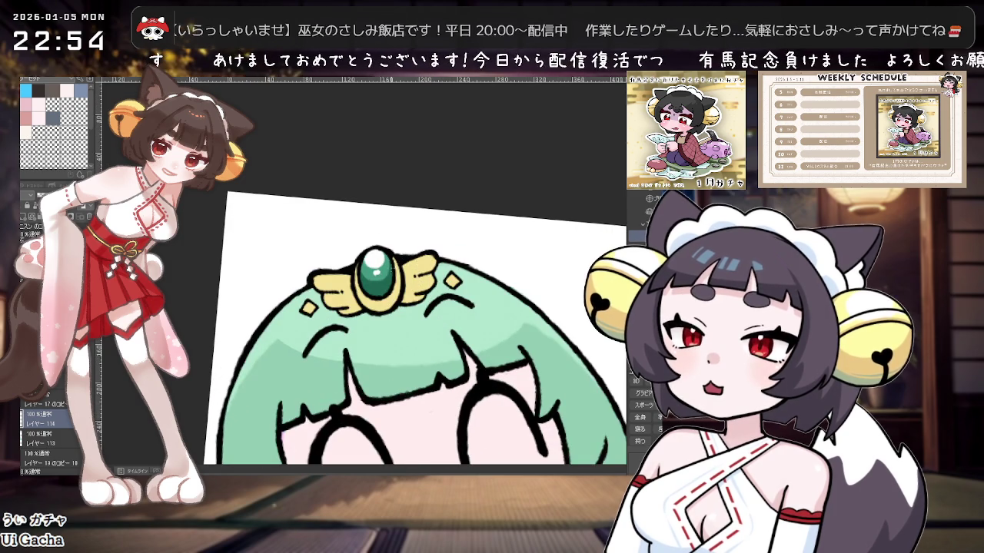
scroll(377, 269, down, 2)
scroll(400, 284, down, 2)
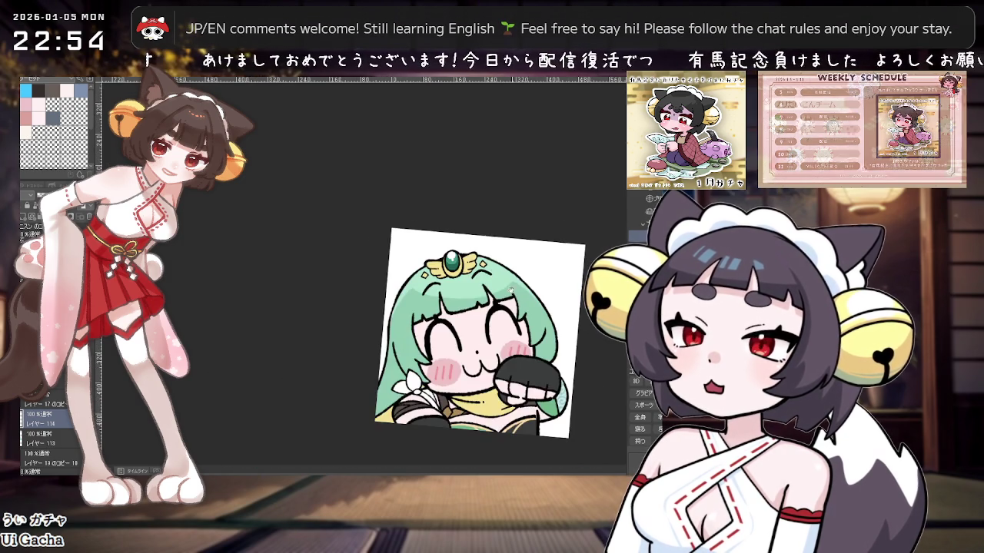
scroll(420, 297, down, 1)
scroll(385, 291, up, 3)
scroll(352, 285, down, 1)
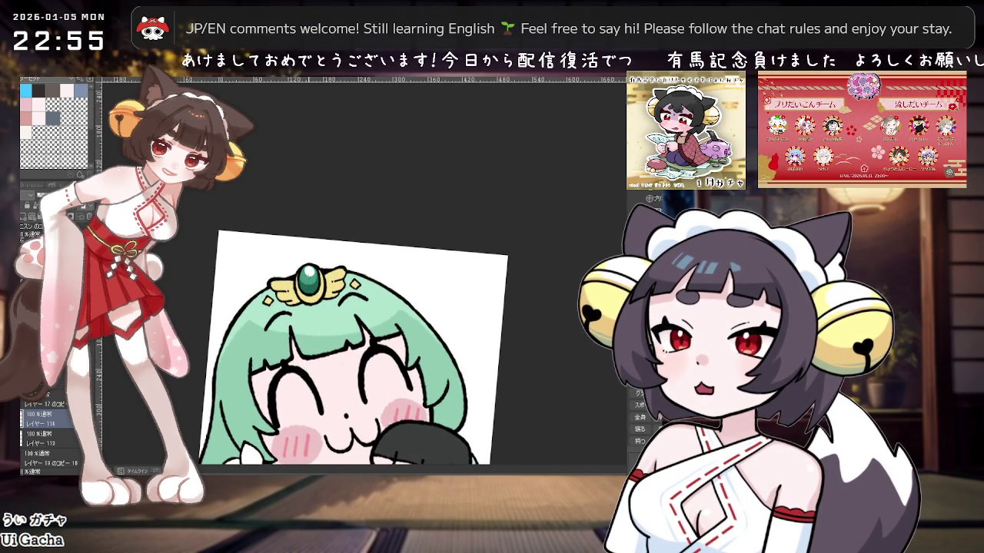
scroll(388, 338, down, 1)
scroll(388, 338, down, 1)
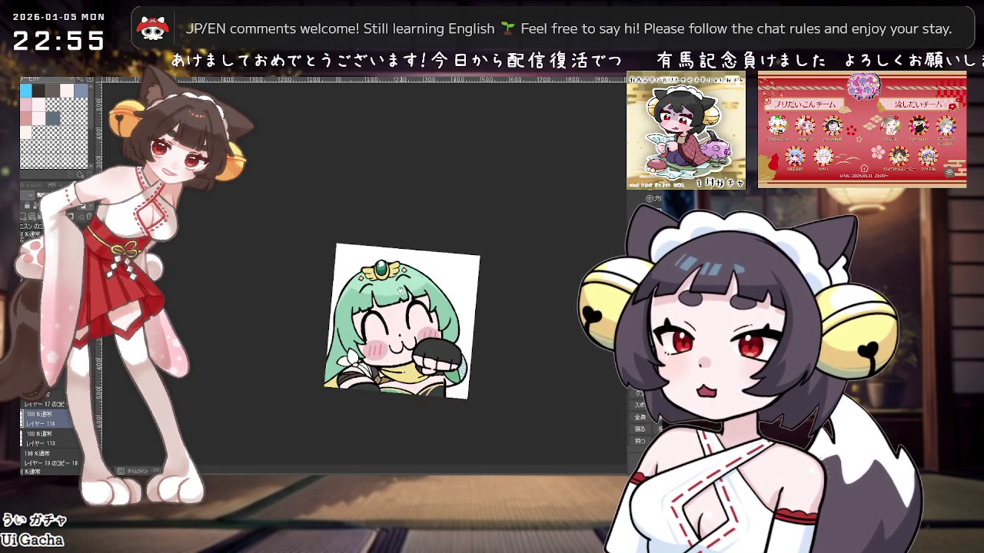
scroll(388, 339, up, 1)
scroll(390, 332, down, 1)
scroll(393, 332, up, 2)
drag(394, 329, 405, 307)
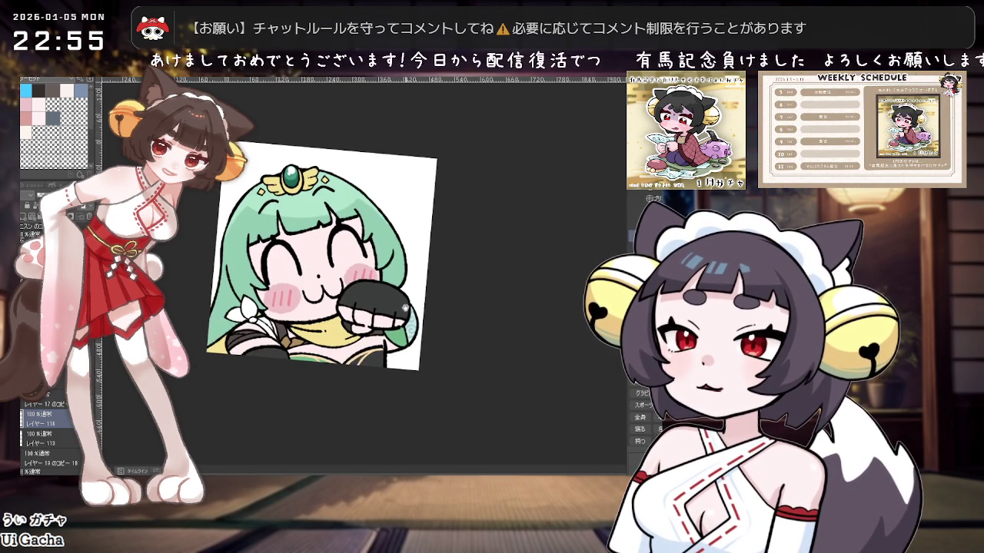
Step: Reset the view rotation to upright and reframe the whole drawing
key(ctrl+@)
mouse_move(342, 251)
mouse_down()
mouse_move(360, 254)
mouse_move(354, 288)
mouse_up()
scroll(355, 288, up, 1)
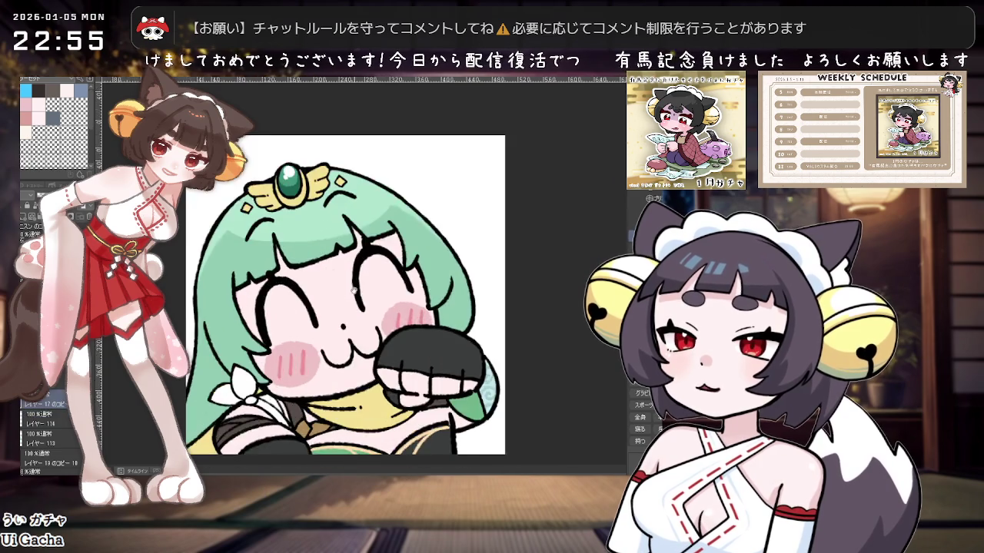
scroll(354, 291, up, 1)
scroll(338, 285, down, 2)
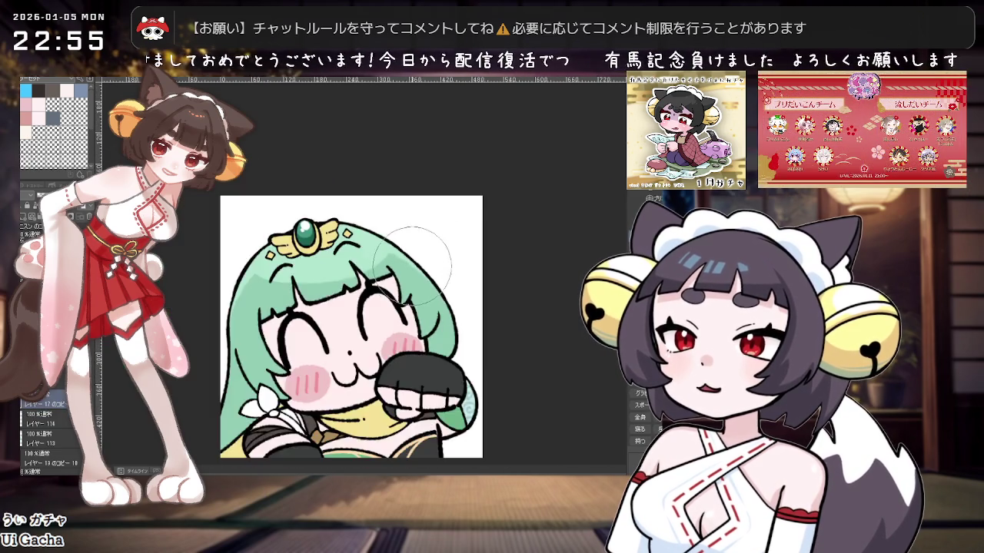
scroll(385, 292, down, 1)
scroll(400, 295, down, 1)
scroll(407, 323, up, 1)
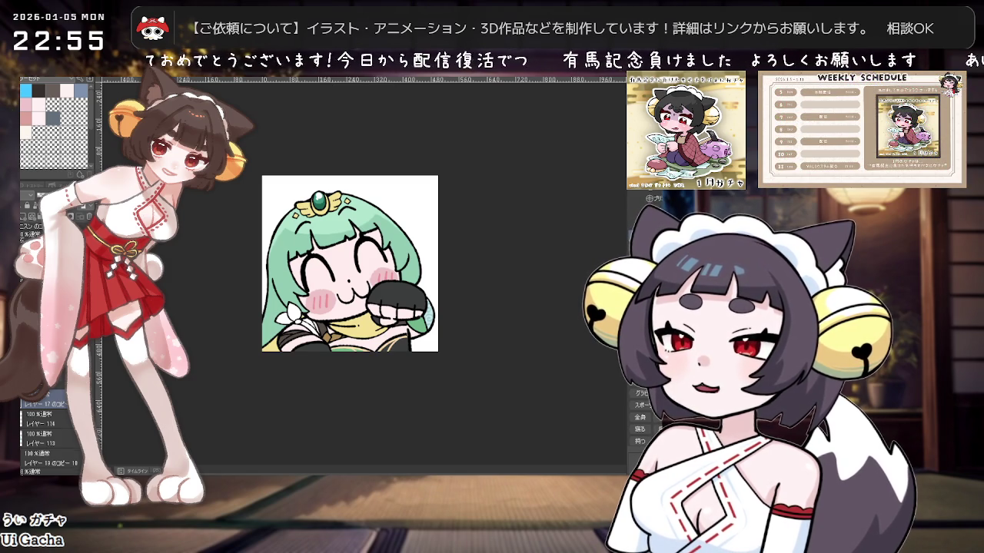
scroll(33, 470, down, 5)
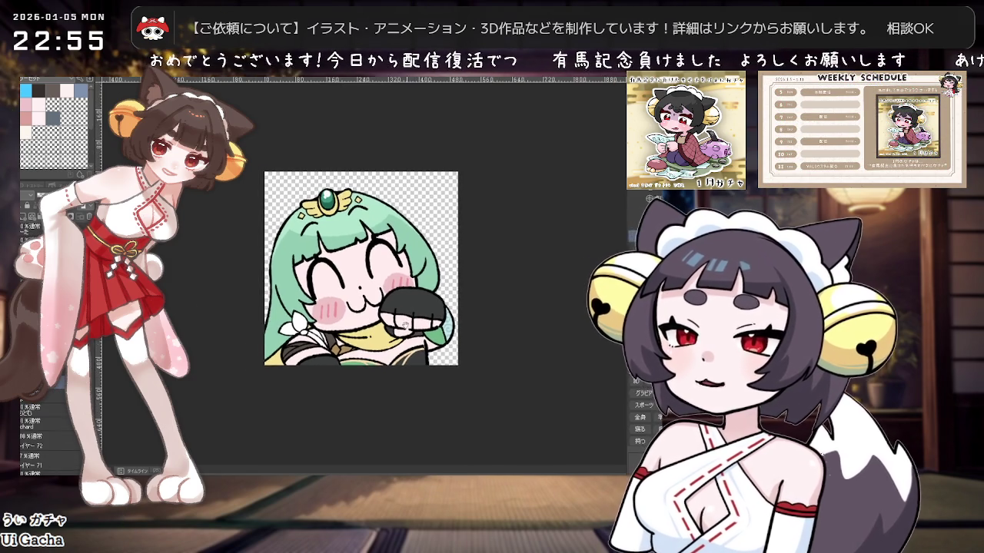
Step: Export the finished emote as an image into the ウイッ♪ folder
scroll(425, 369, up, 3)
scroll(425, 370, up, 2)
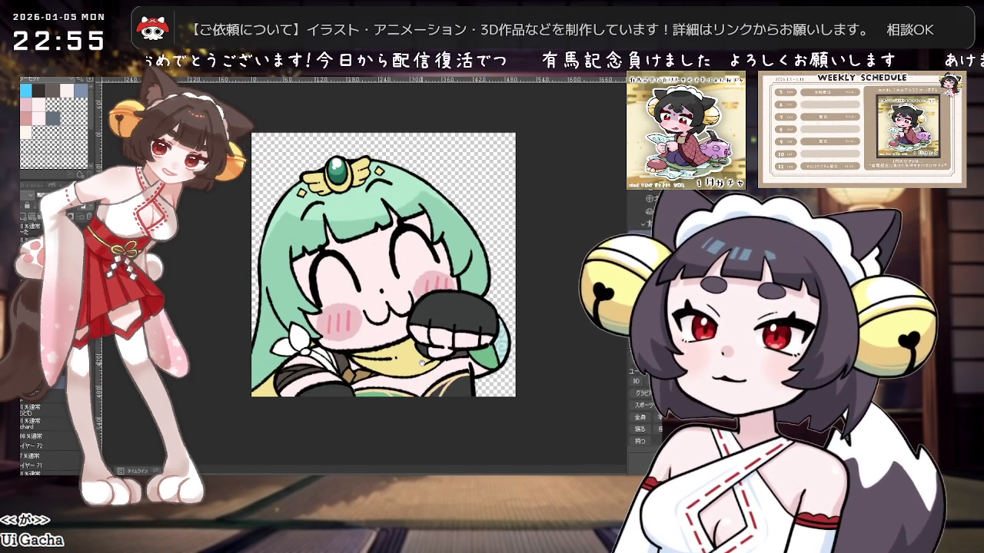
scroll(423, 364, up, 1)
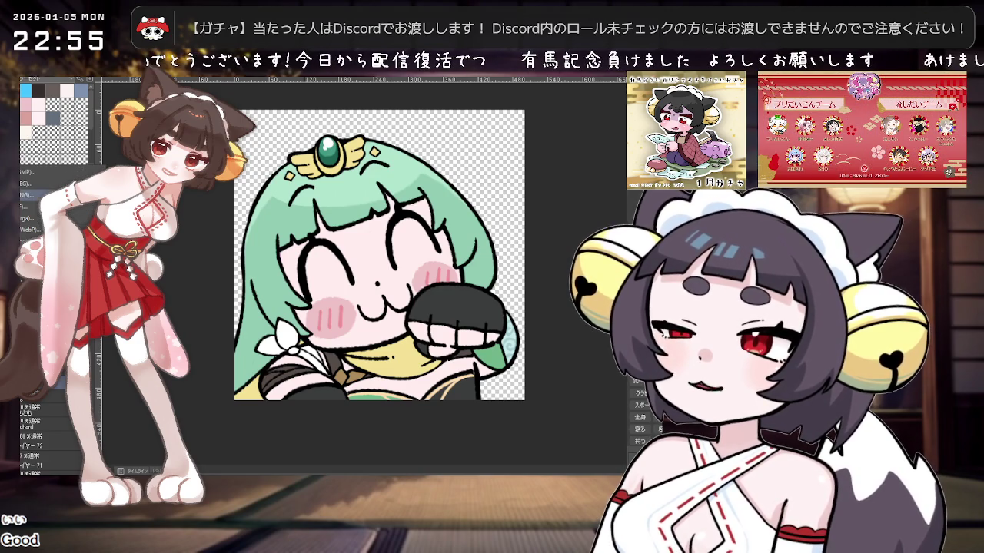
click(35, 196)
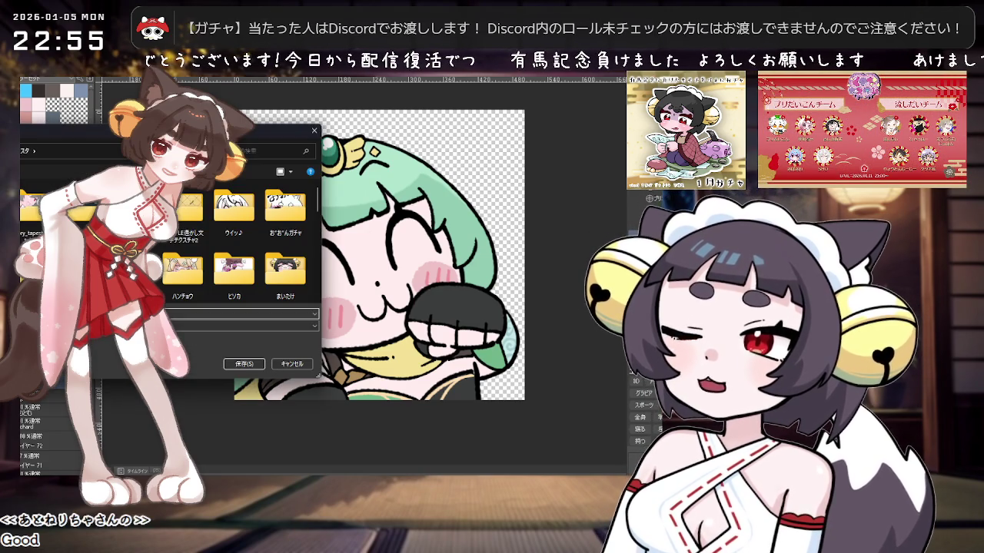
double_click(234, 205)
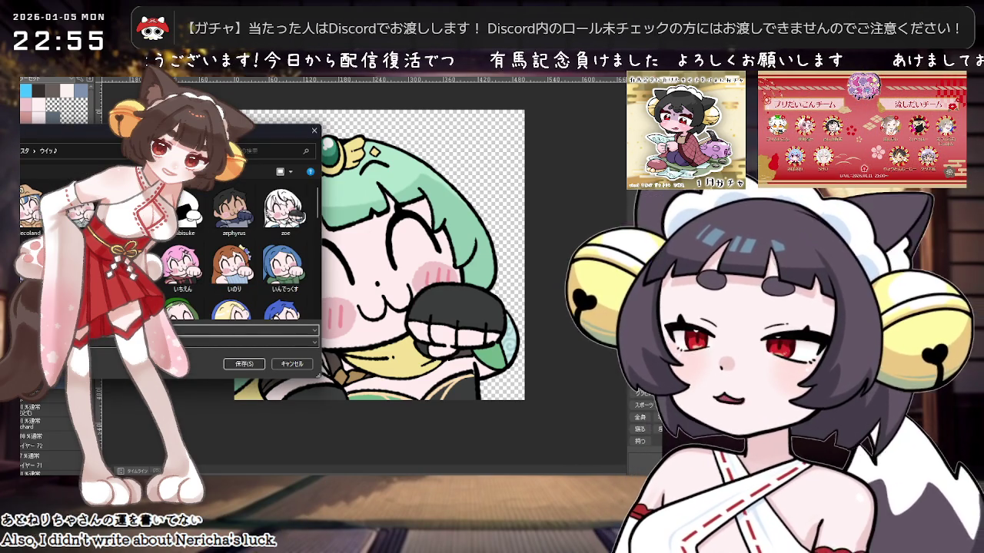
key(Return)
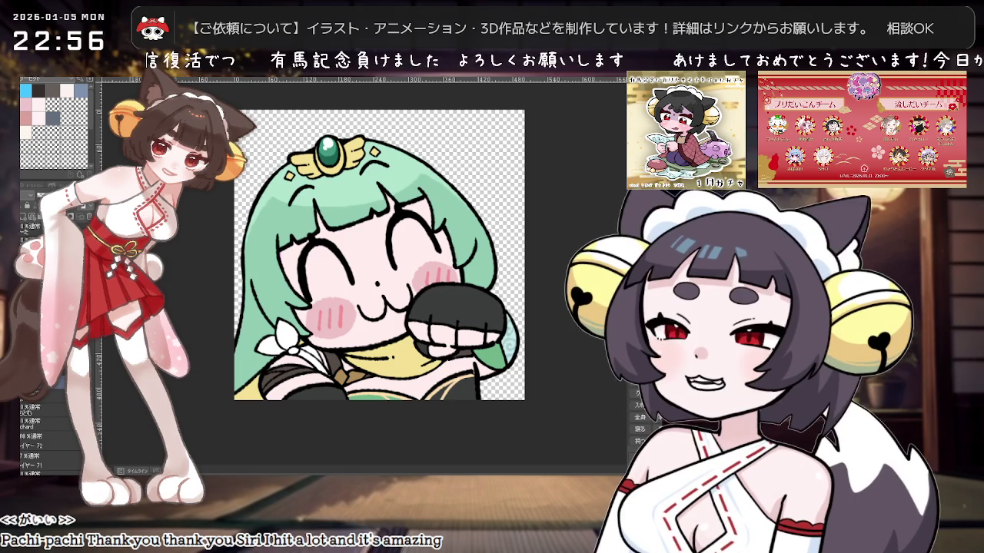
Step: Switch to the blue-pink haired emote drawing and return to its layer list
key(Delete)
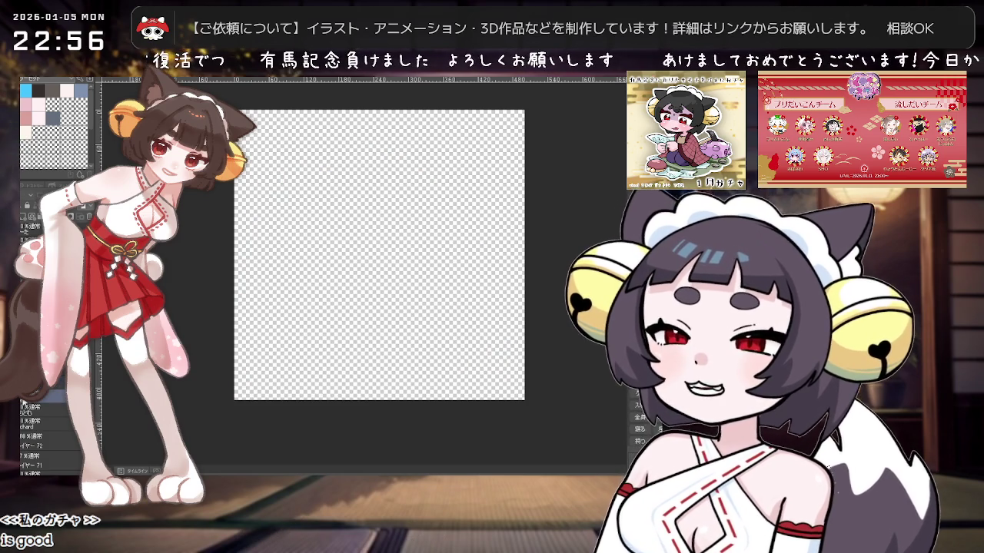
key(ctrl+z)
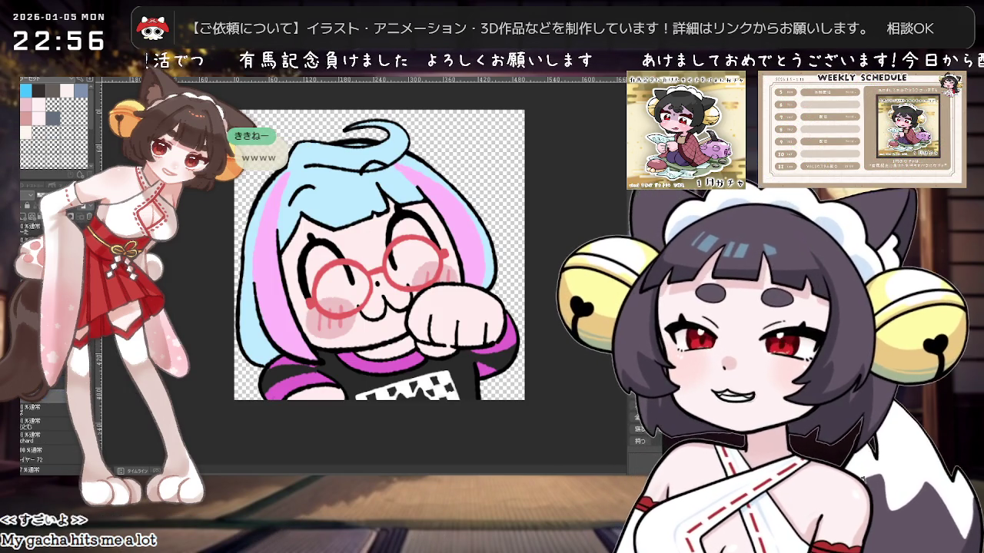
click(42, 400)
click(43, 400)
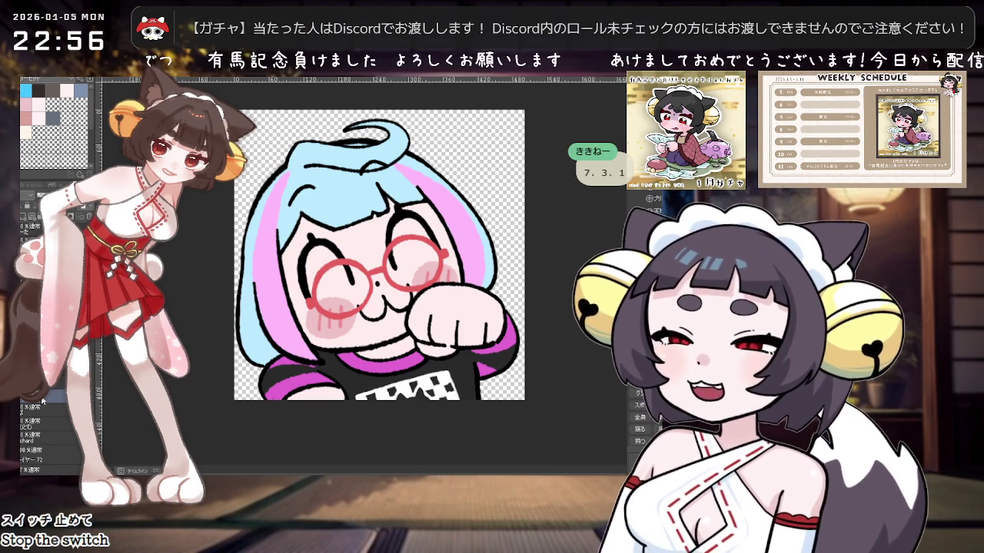
Step: Hide the glasses layer, show the white paper, and fade the drawing into a guide
scroll(22, 401, down, 2)
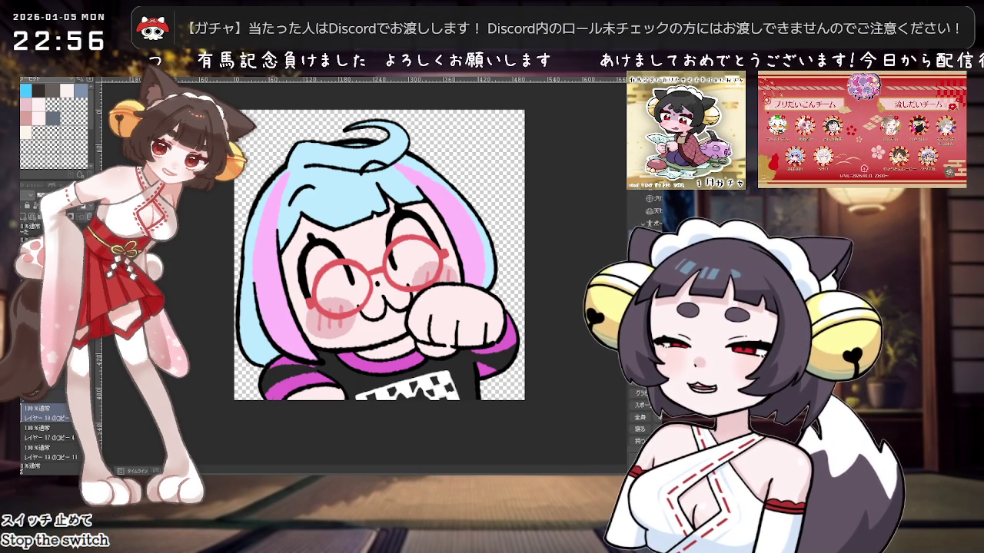
click(51, 405)
scroll(30, 430, down, 2)
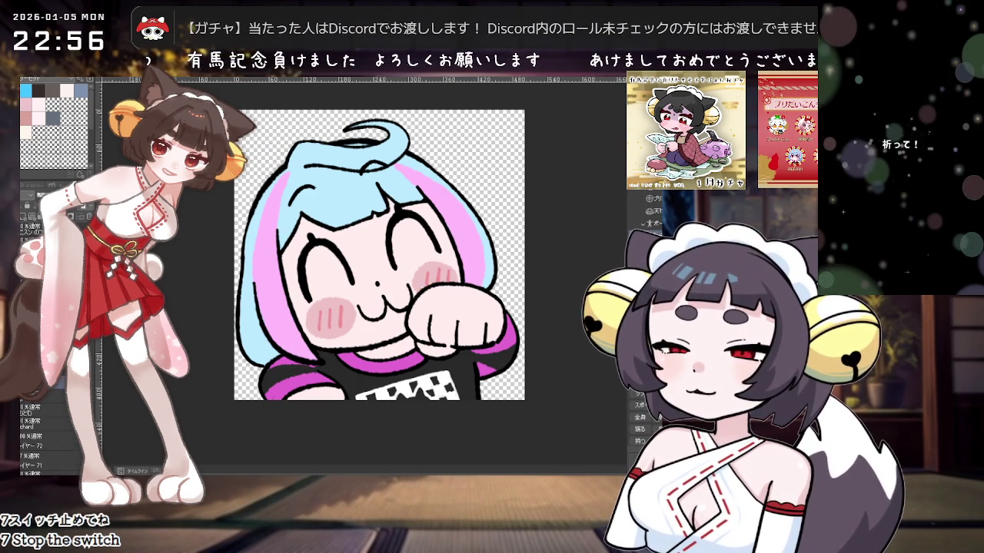
click(24, 466)
click(30, 411)
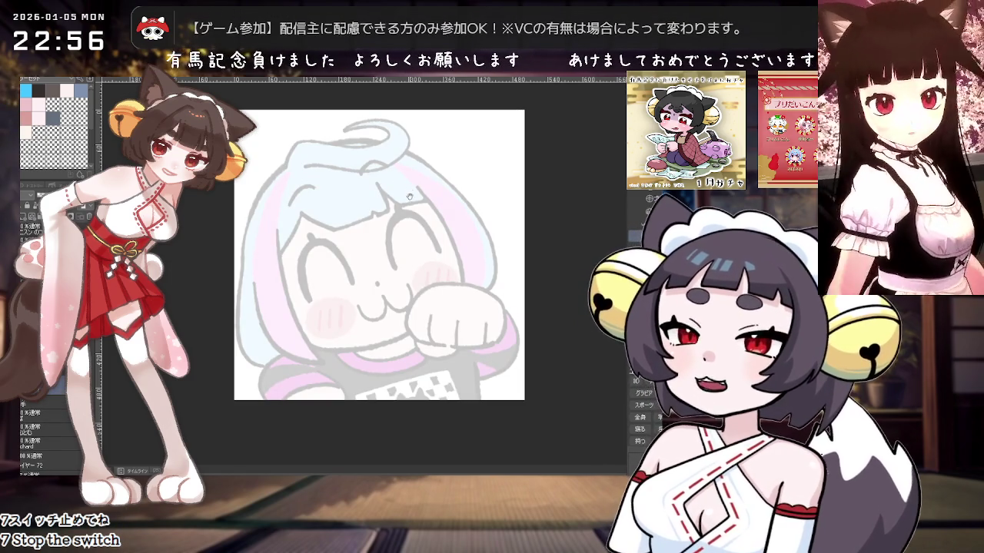
Step: Attempt the fringe line across the forehead, undoing both misplaced strokes
drag(353, 195, 324, 233)
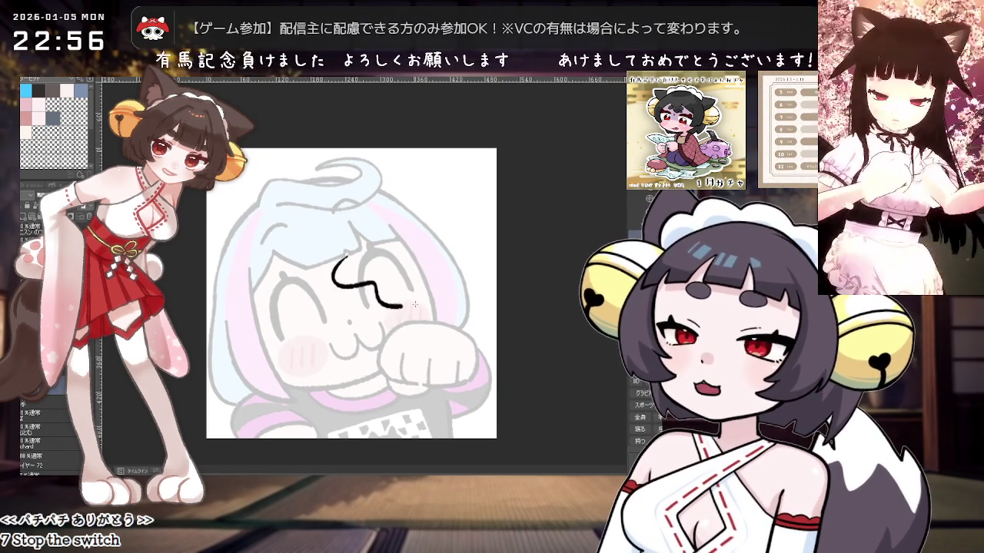
drag(295, 235, 362, 305)
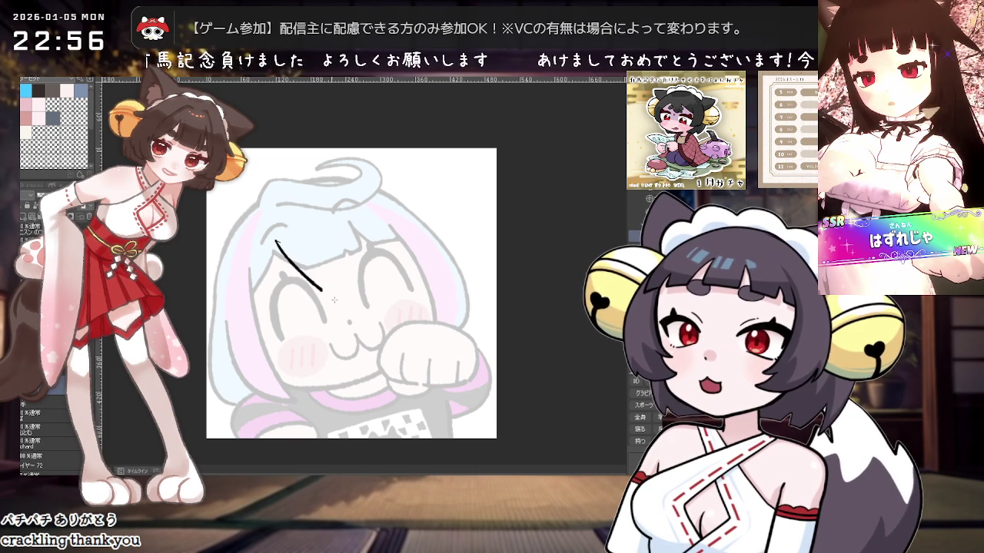
key(ctrl+z)
drag(376, 318, 419, 315)
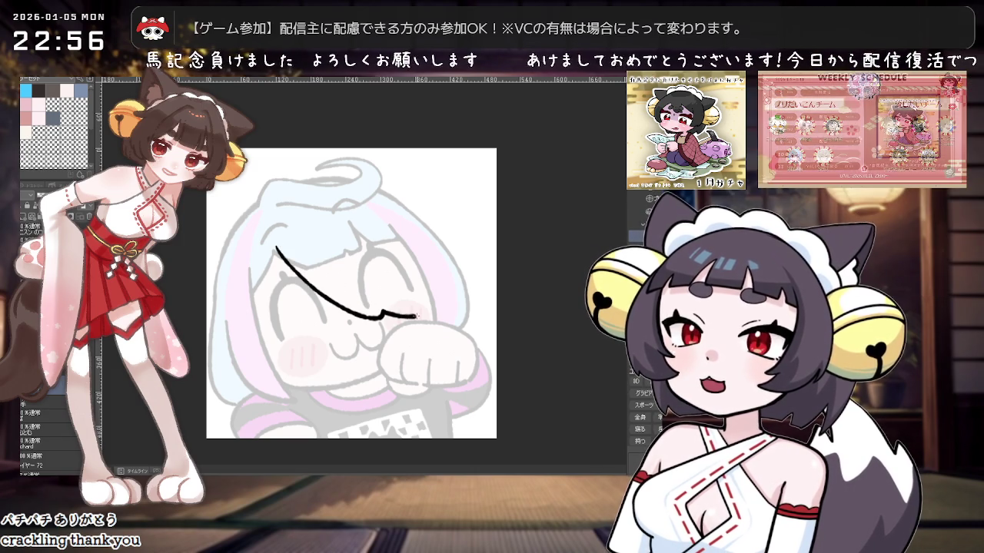
key(ctrl+z)
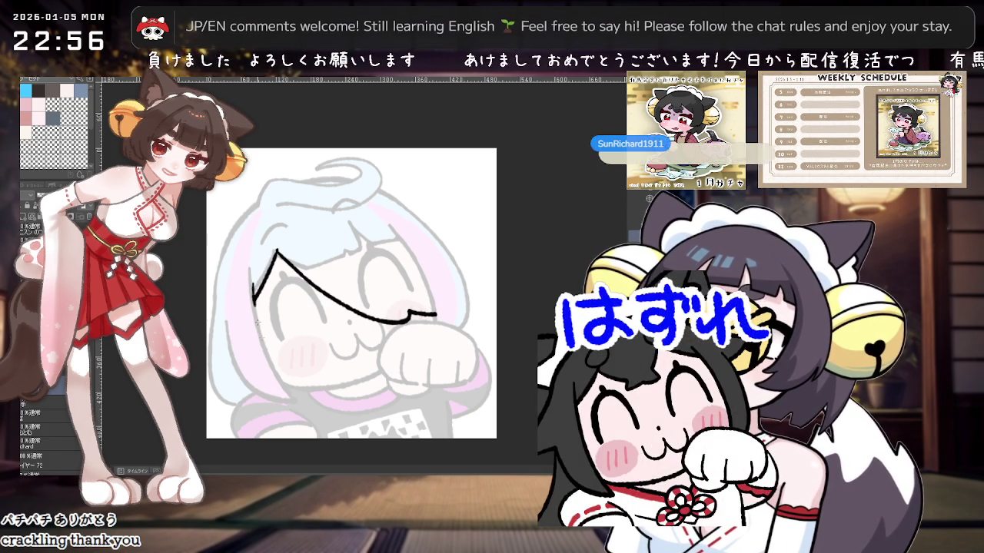
Step: Ink the left side of the hair curving down past the cheek
drag(254, 291, 268, 357)
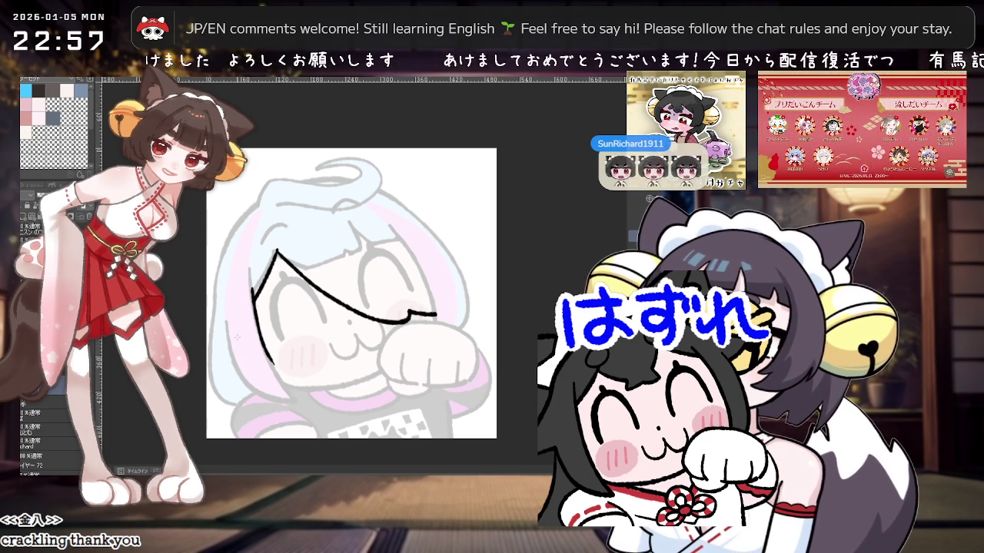
drag(225, 322, 252, 392)
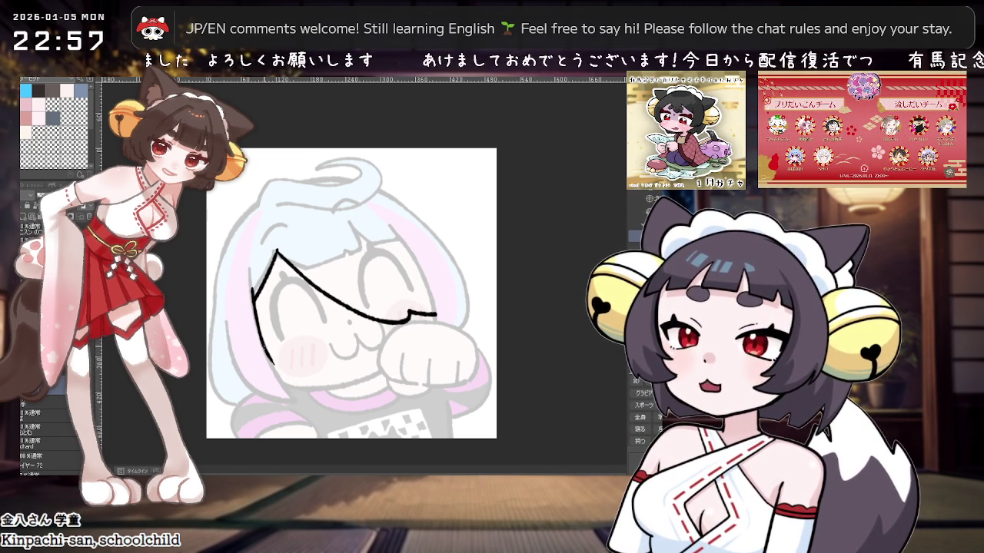
drag(269, 358, 281, 376)
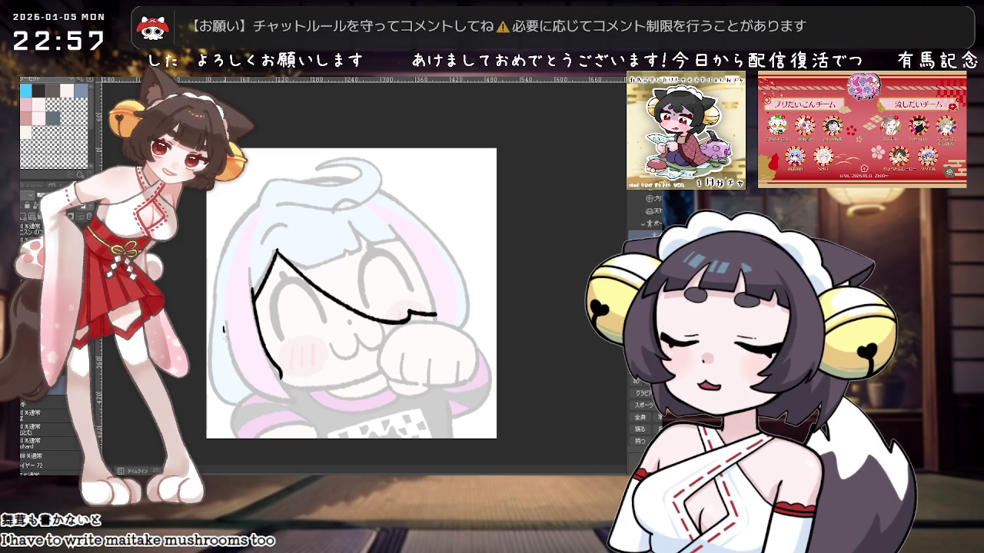
mouse_move(224, 326)
mouse_down()
mouse_move(228, 352)
mouse_move(280, 383)
mouse_up()
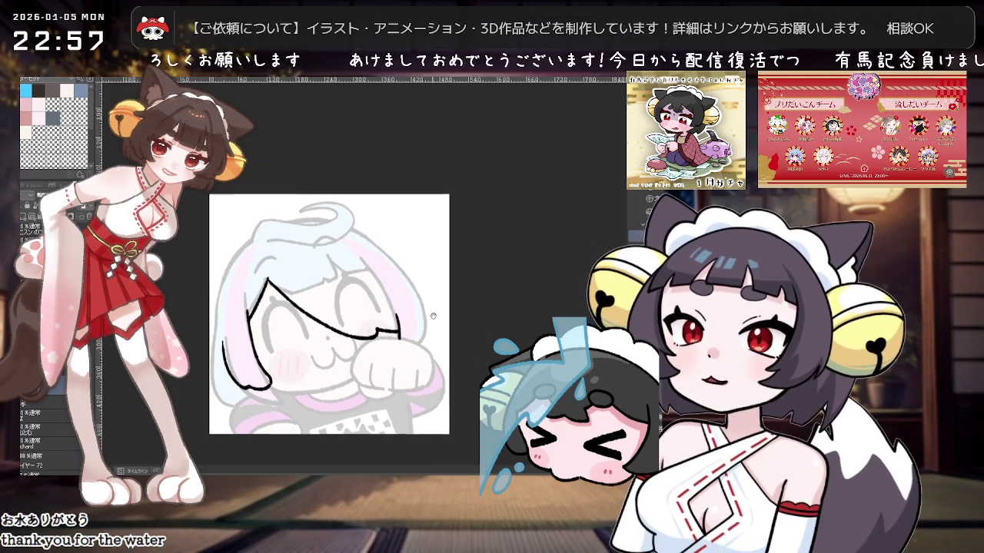
scroll(426, 306, up, 1)
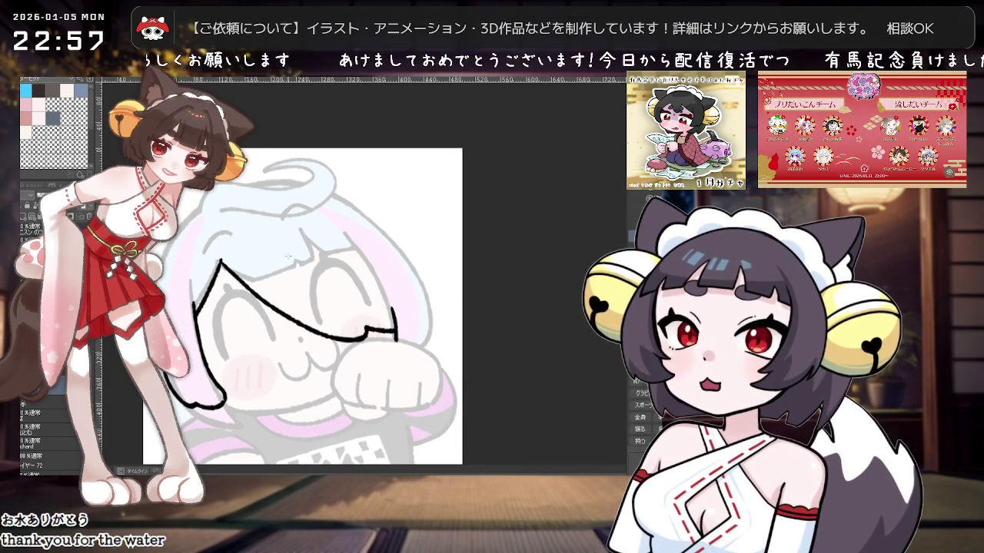
Step: Letter the H and the arched O on the forehead, redoing stray strokes
drag(262, 240, 276, 251)
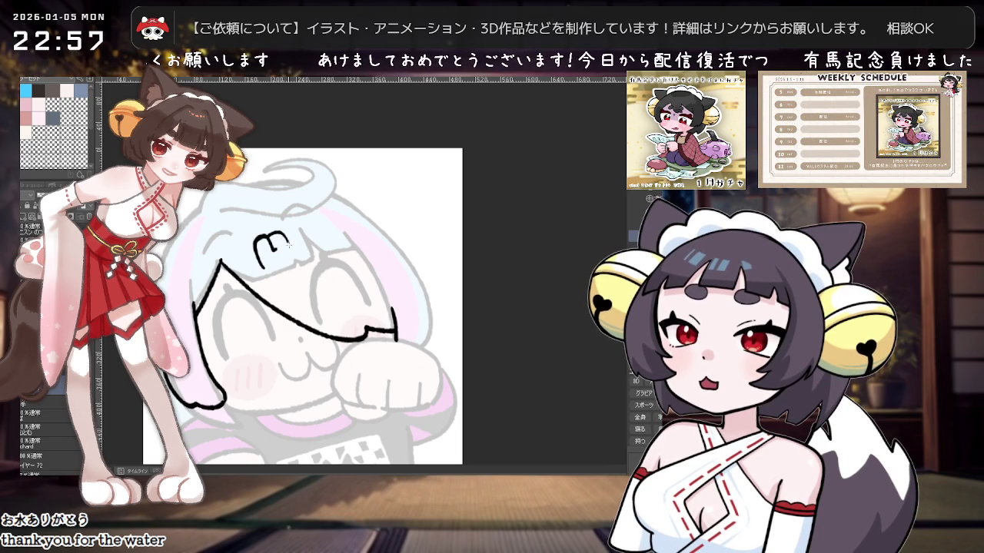
drag(276, 244, 267, 236)
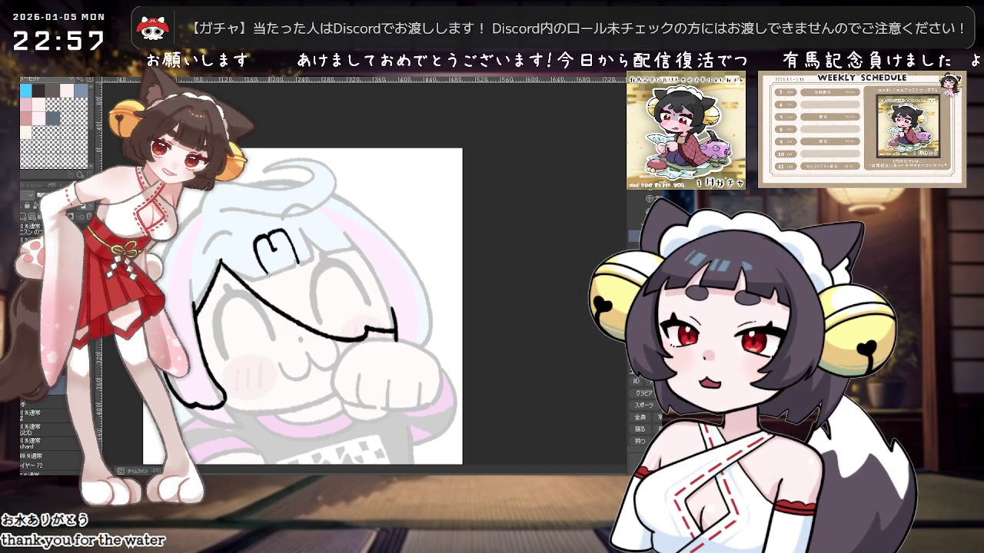
key(ctrl+z)
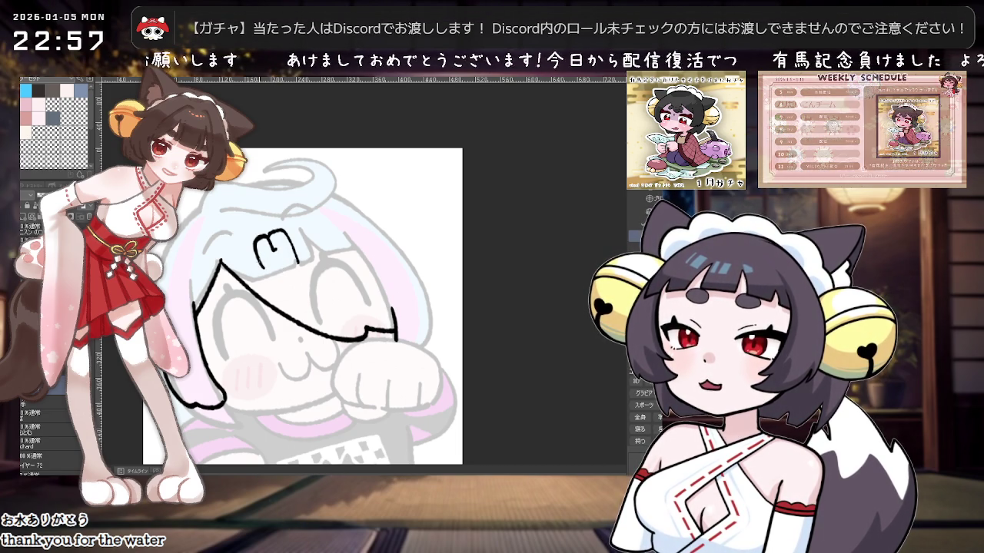
key(ctrl+z)
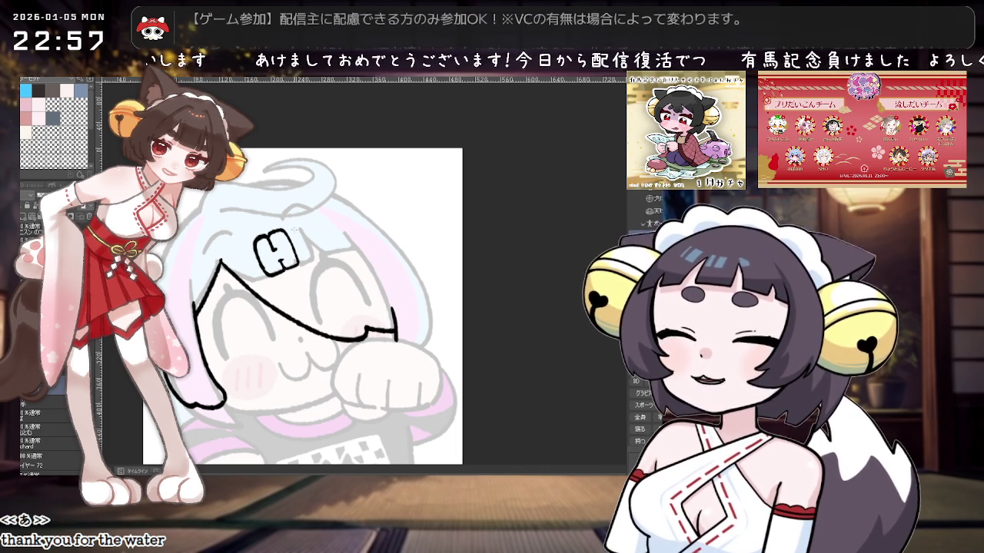
drag(289, 232, 302, 221)
key(ctrl+z)
key(ctrl+z)
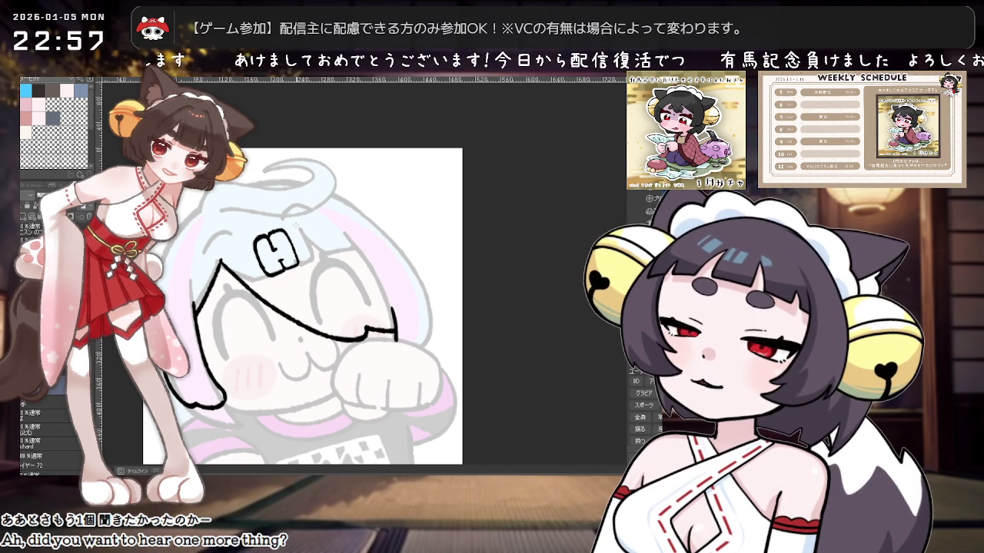
key(ctrl+z)
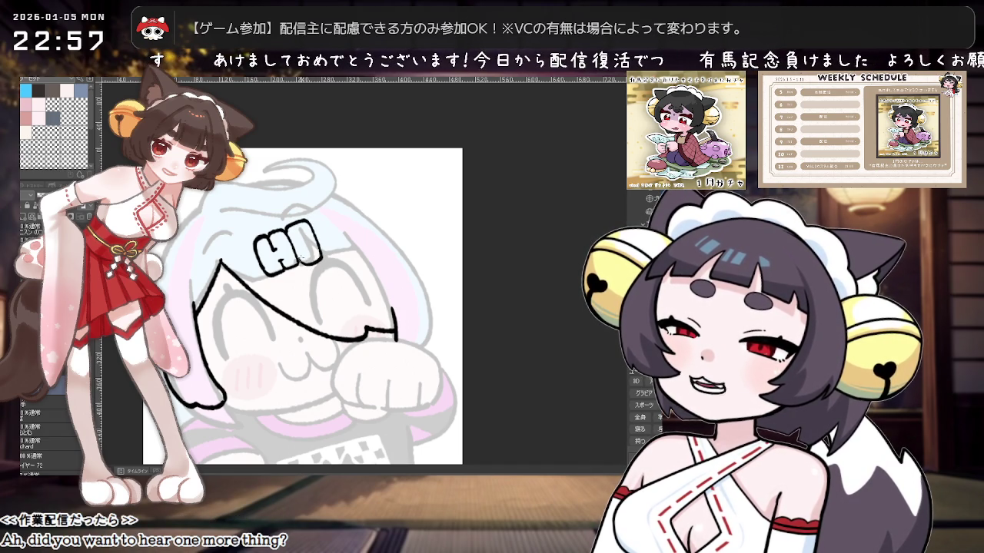
drag(288, 229, 318, 247)
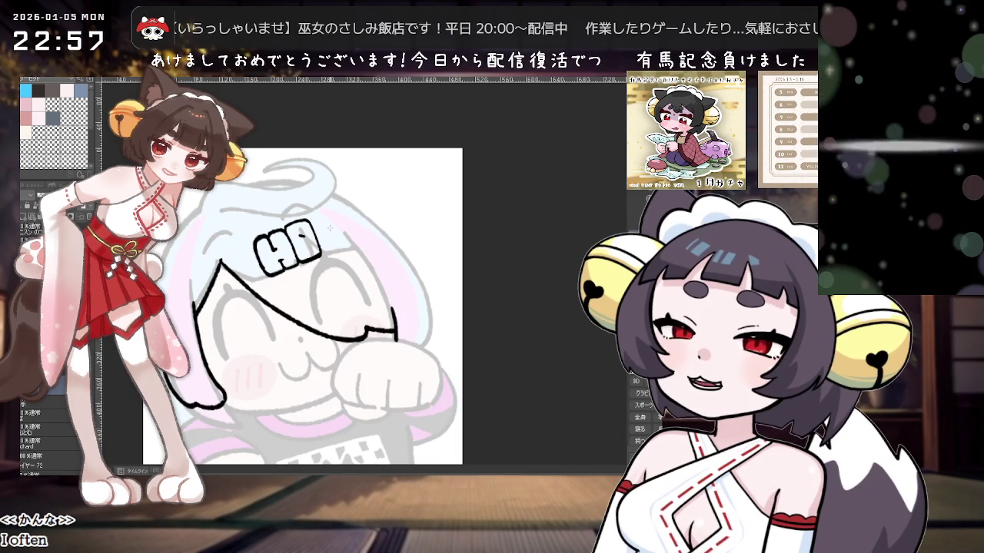
Step: Add the T with a thick top bar and stem after the O
scroll(331, 219, up, 1)
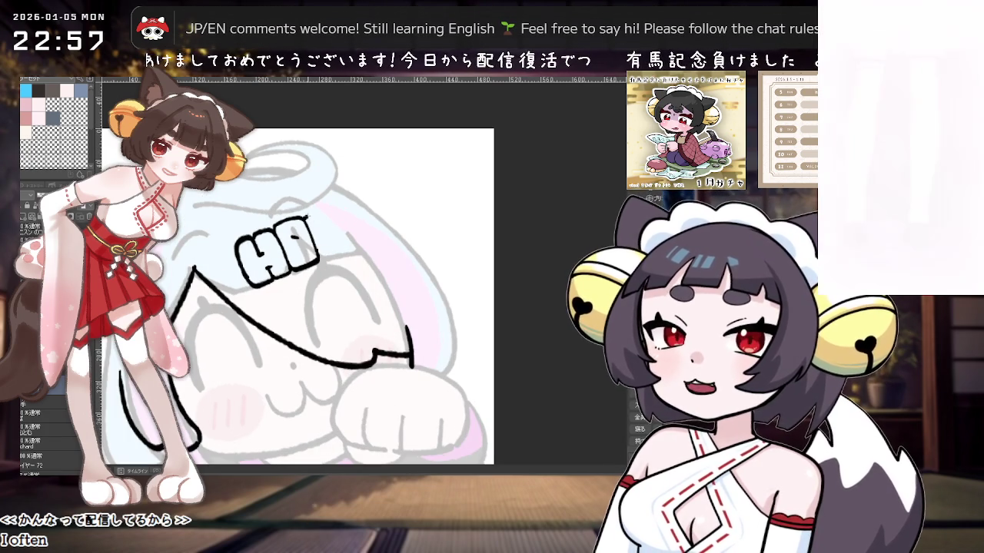
drag(315, 223, 336, 209)
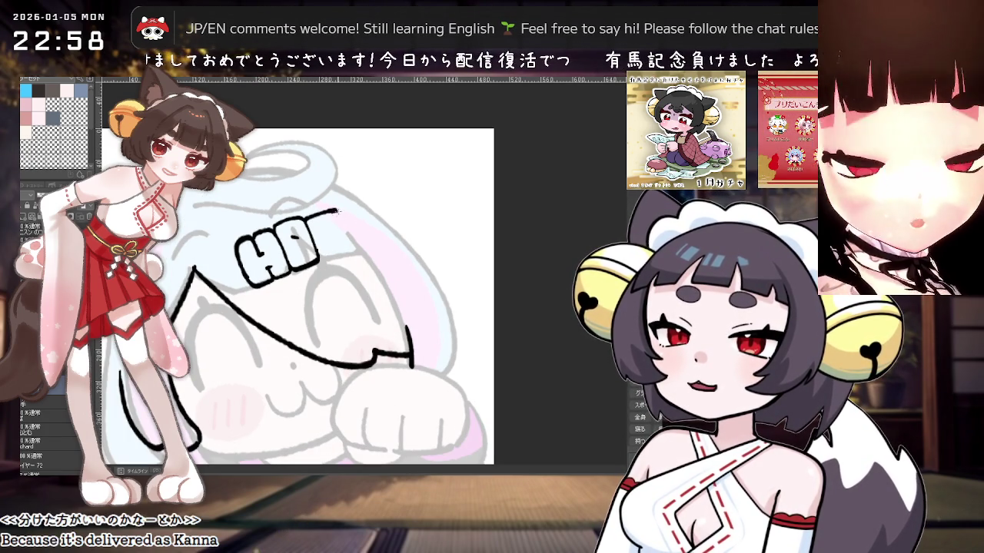
drag(317, 229, 343, 230)
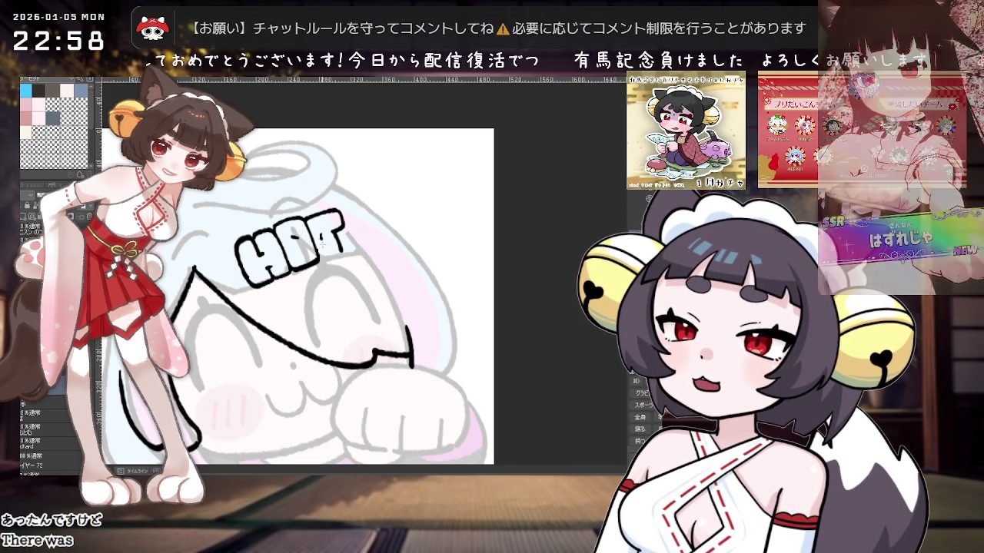
drag(336, 232, 338, 256)
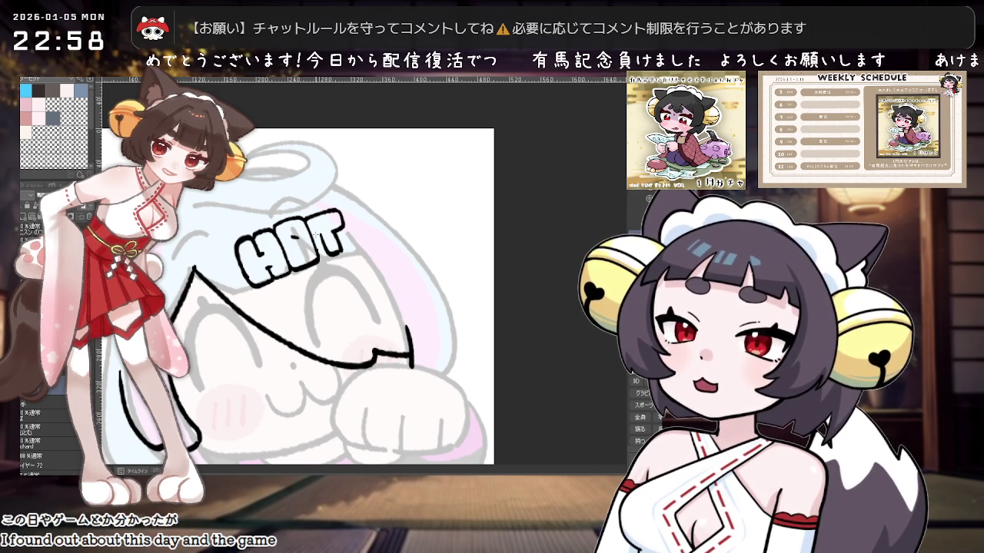
scroll(327, 218, down, 1)
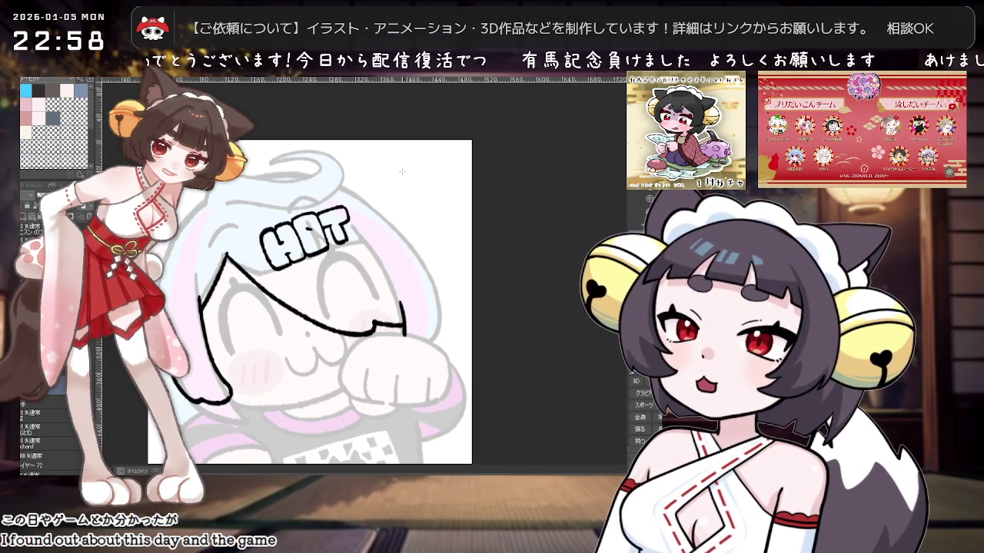
scroll(269, 296, up, 1)
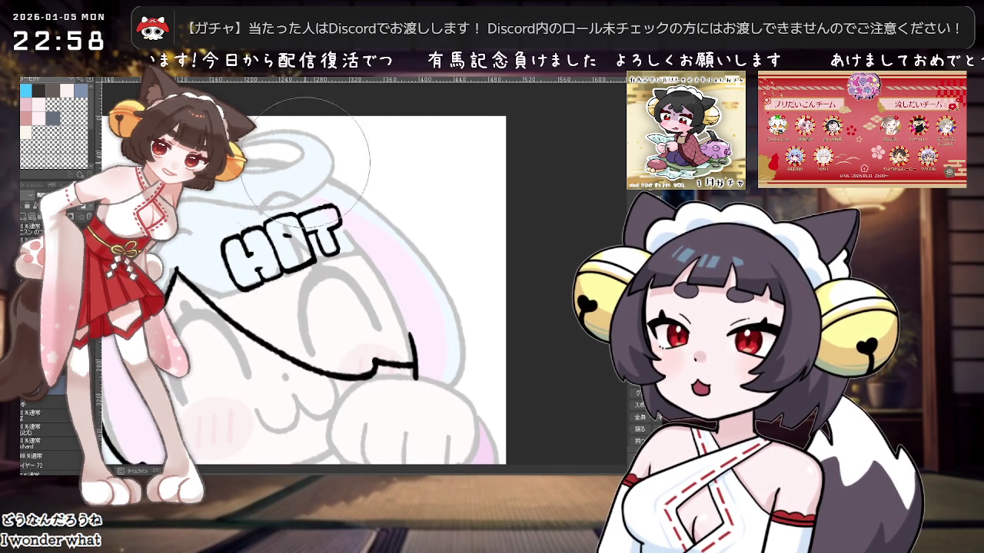
drag(518, 94, 458, 275)
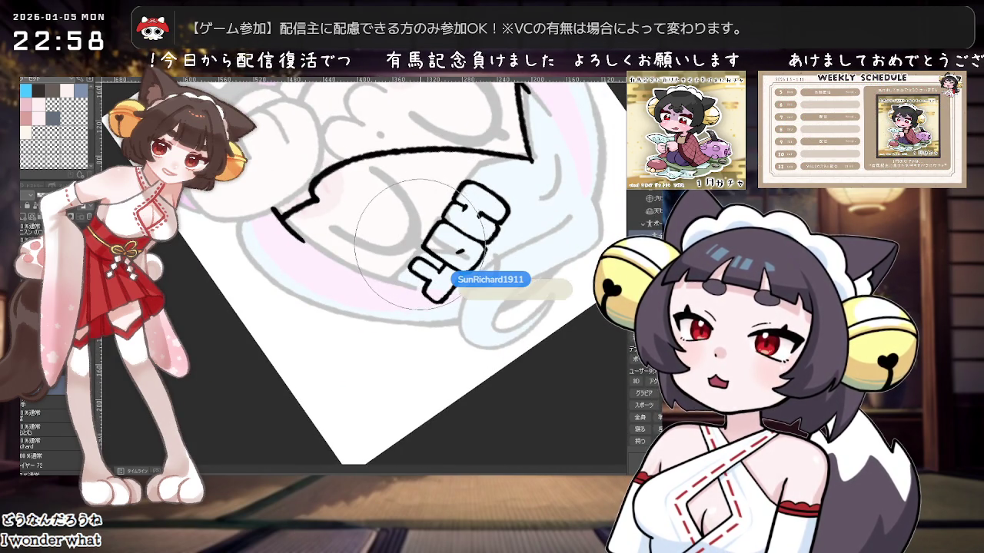
drag(430, 231, 380, 324)
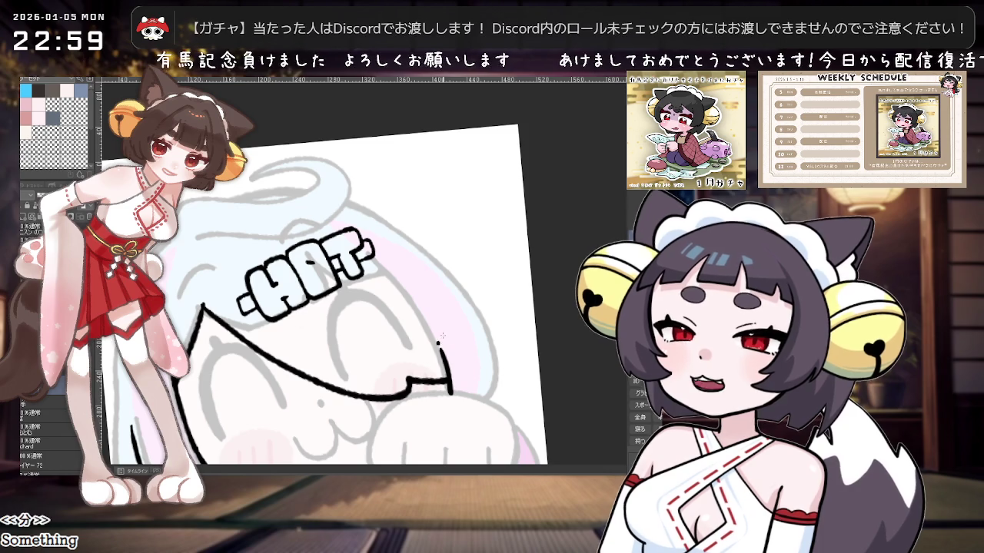
Step: Tilt and zoom the view closely onto the forehead lettering and crown of the head
scroll(440, 342, down, 3)
scroll(463, 328, up, 3)
scroll(446, 329, down, 2)
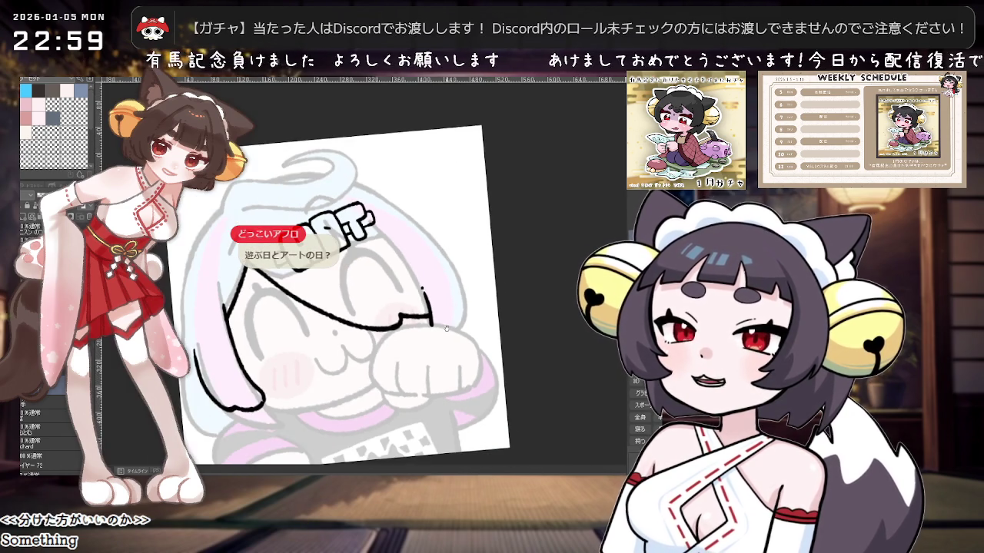
scroll(447, 347, down, 2)
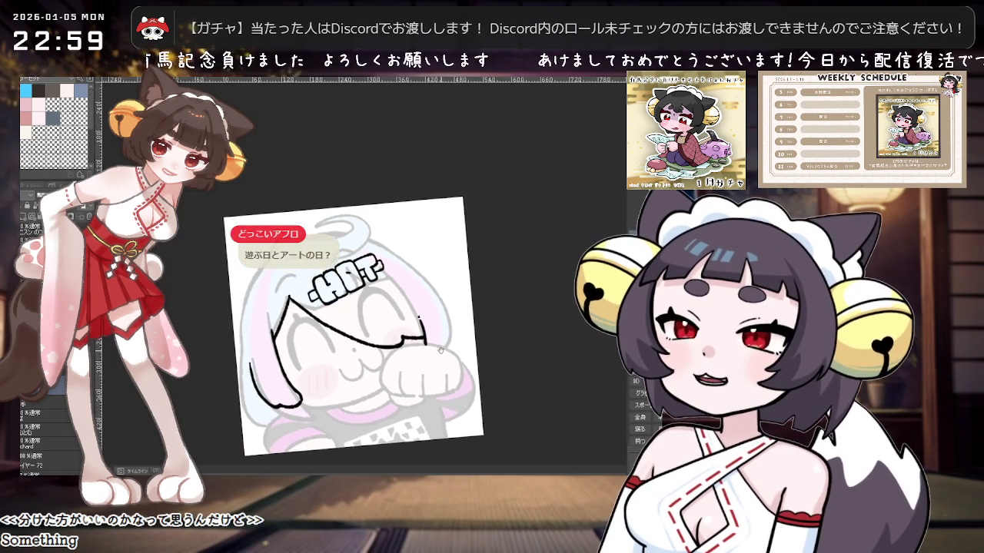
mouse_move(448, 344)
mouse_down()
mouse_move(485, 278)
mouse_move(386, 329)
mouse_up()
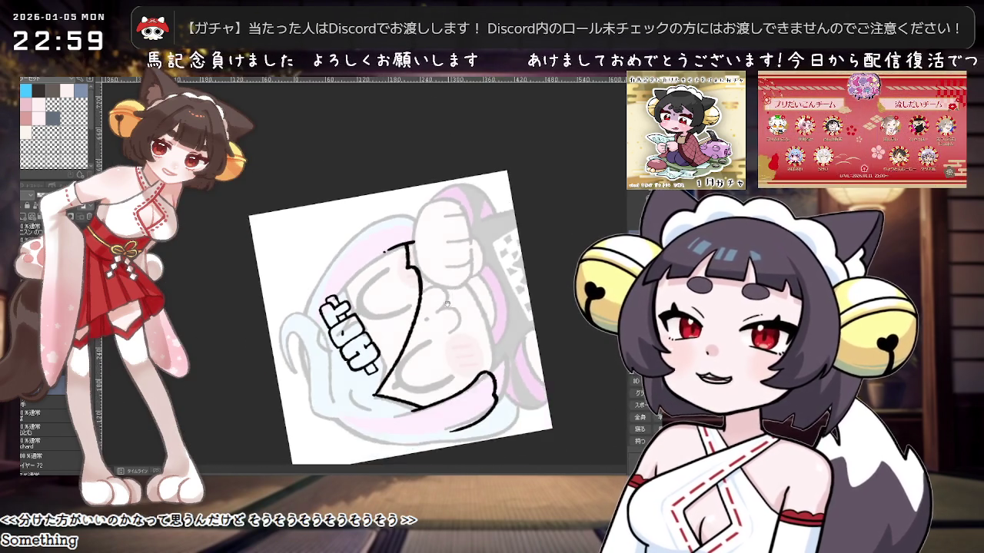
scroll(386, 329, up, 2)
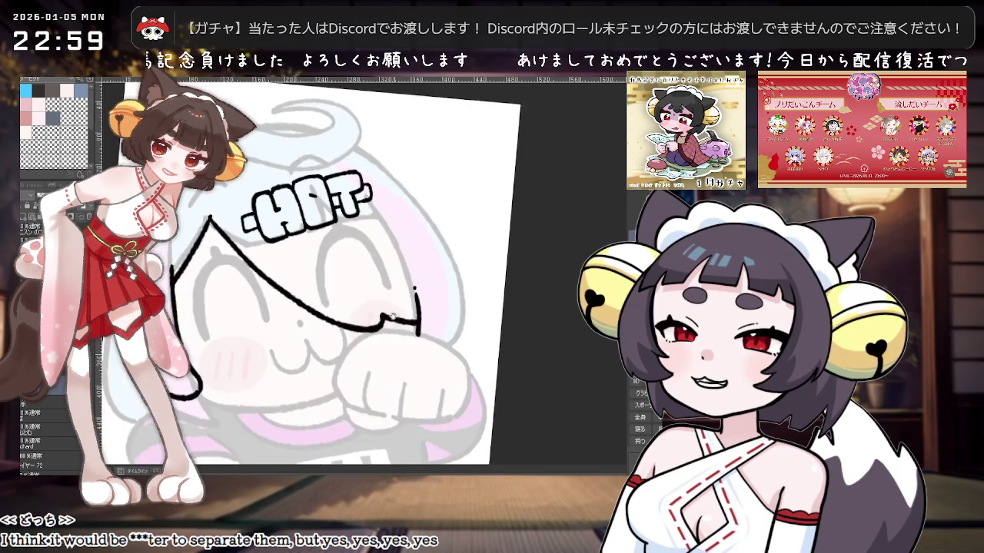
scroll(380, 325, up, 2)
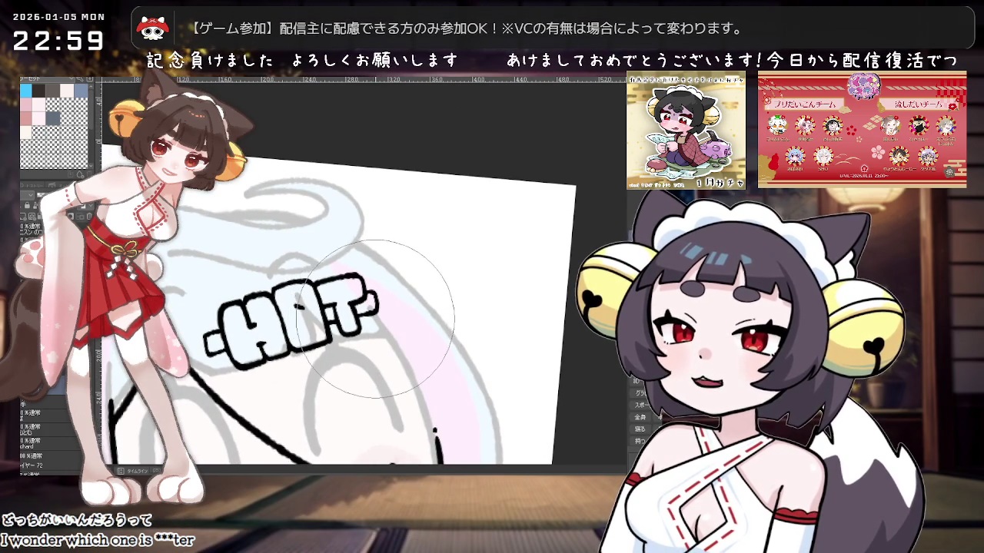
scroll(371, 317, down, 2)
scroll(377, 315, up, 2)
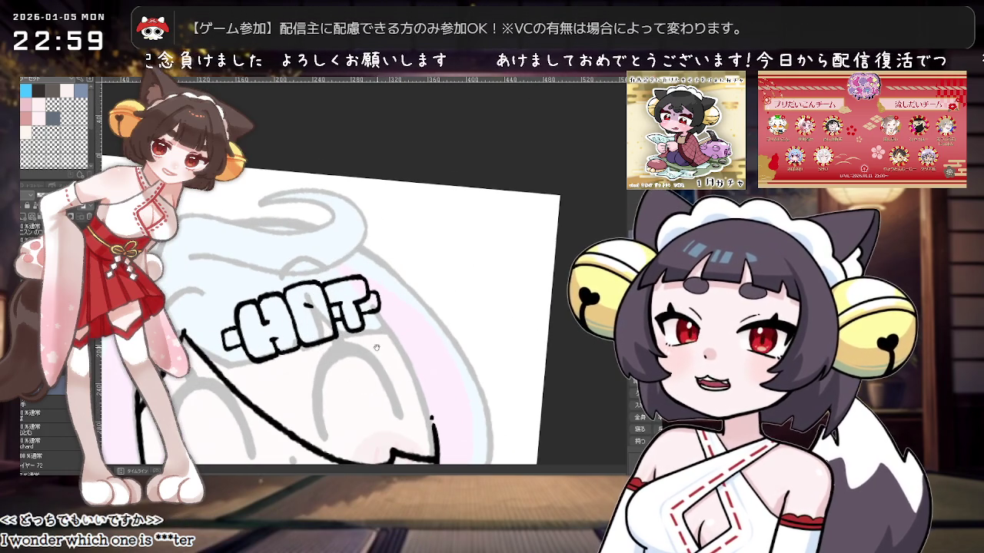
scroll(388, 323, down, 2)
drag(398, 338, 394, 348)
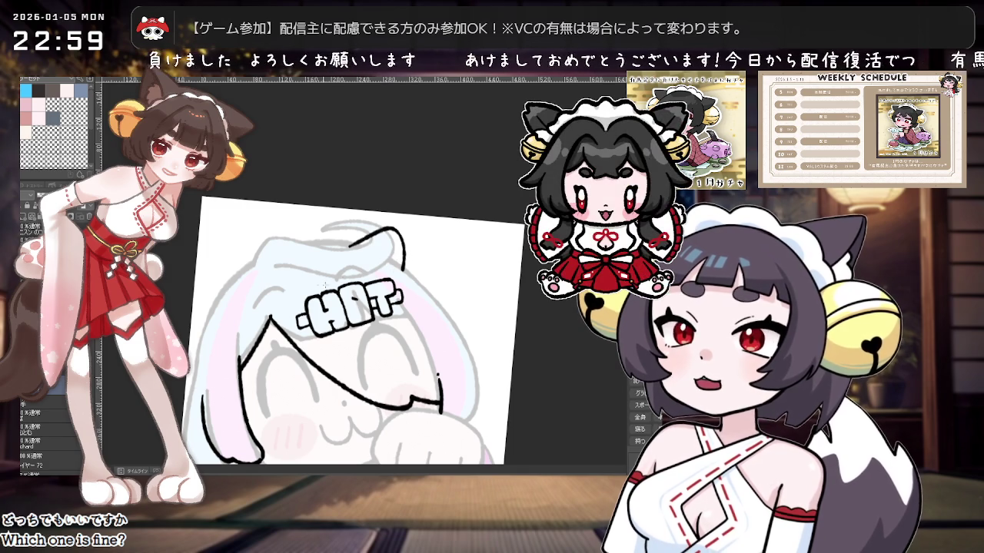
Step: Ink the right ear's rounded outline above the lettering, redoing strokes until it fits
key(ctrl+z)
mouse_move(362, 254)
mouse_down()
mouse_move(400, 231)
mouse_move(410, 272)
mouse_up()
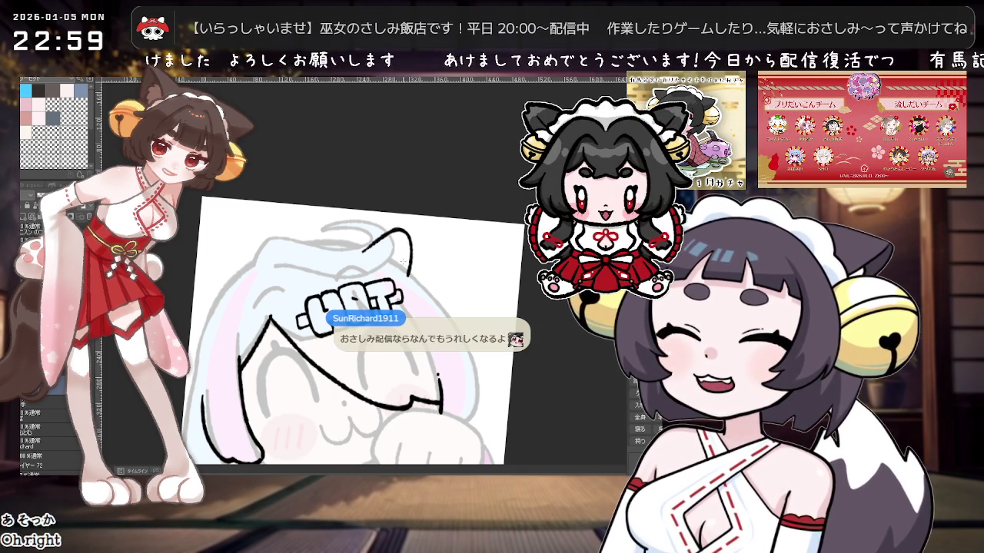
scroll(399, 235, up, 2)
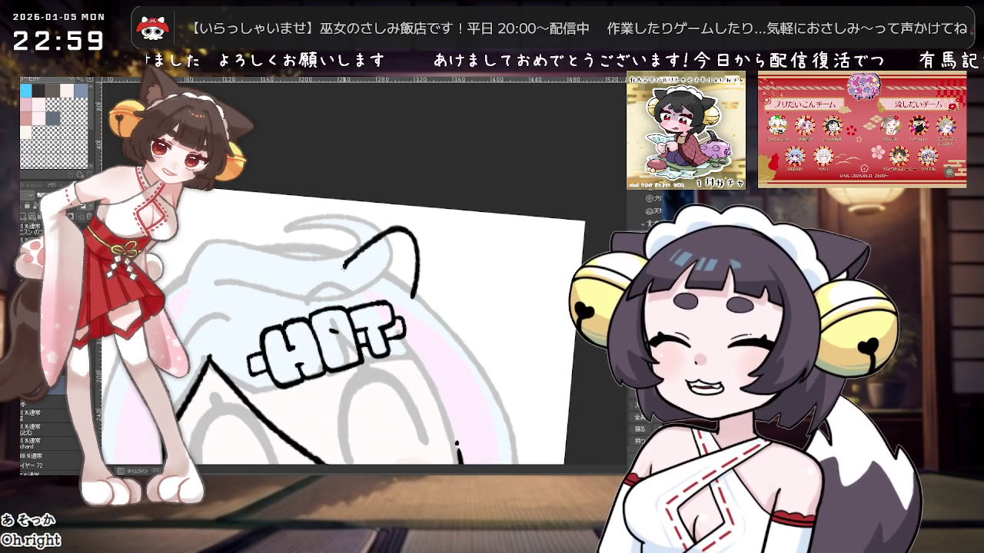
drag(344, 270, 413, 295)
key(ctrl+z)
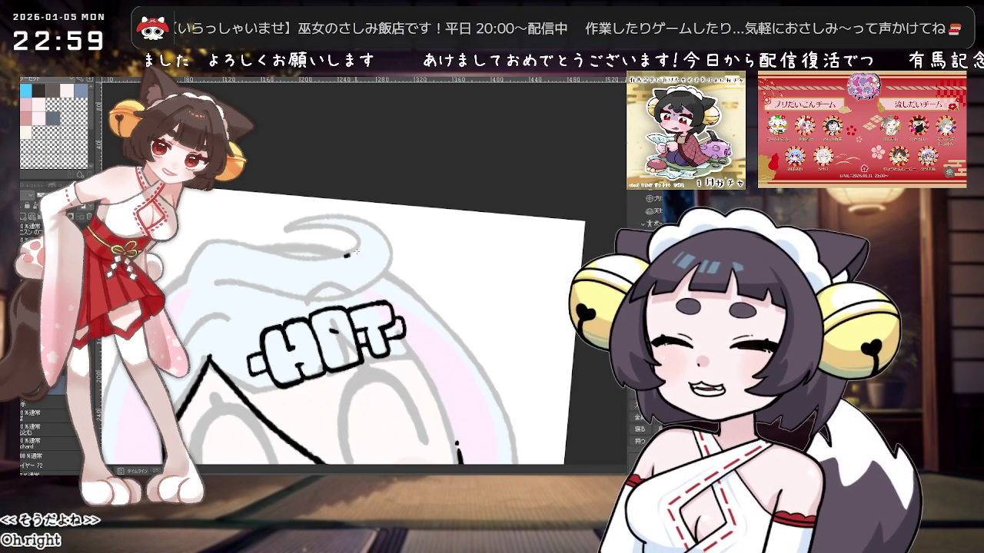
drag(395, 225, 418, 273)
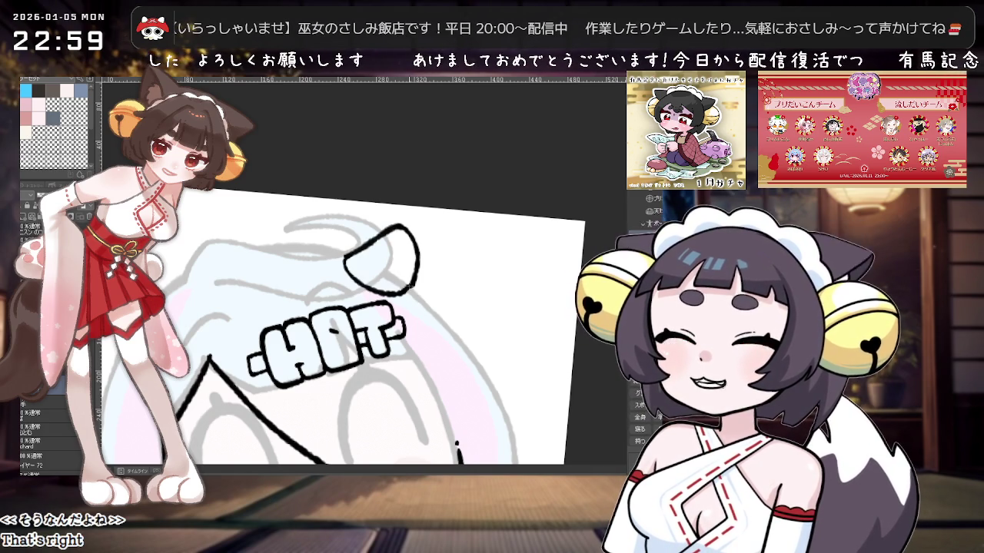
key(ctrl+z)
mouse_move(415, 286)
mouse_down()
mouse_move(346, 270)
mouse_move(409, 306)
mouse_up()
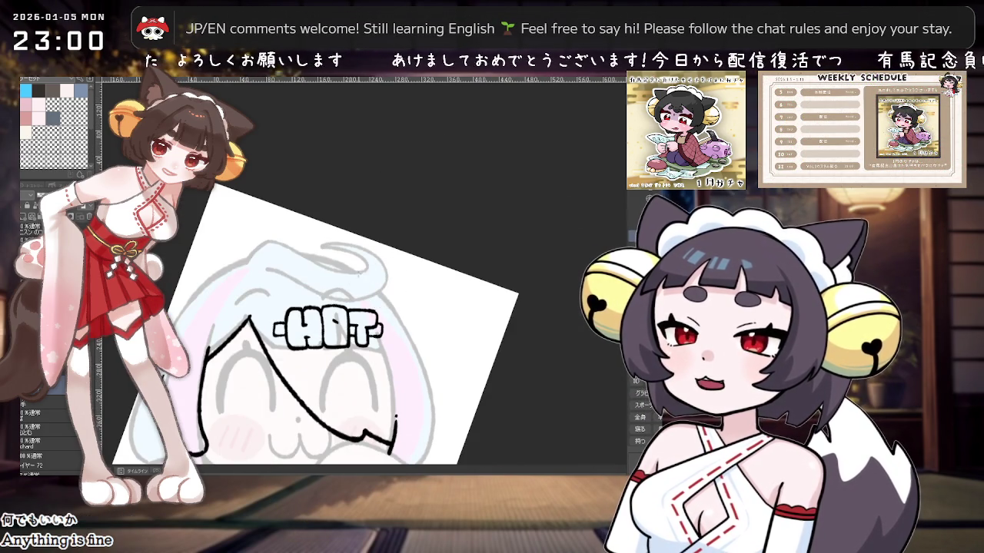
drag(354, 323, 389, 253)
key(ctrl+z)
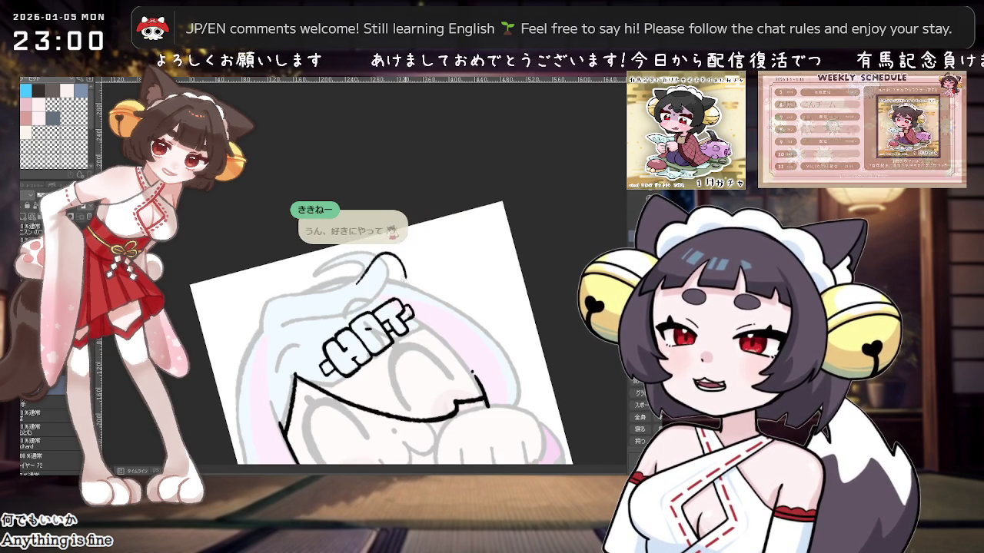
key(ctrl+z)
mouse_move(355, 282)
mouse_down()
mouse_move(402, 284)
mouse_move(396, 292)
mouse_up()
Step: Ink the left ear outline, closing its bottom and finishing with an arch
drag(201, 309, 199, 268)
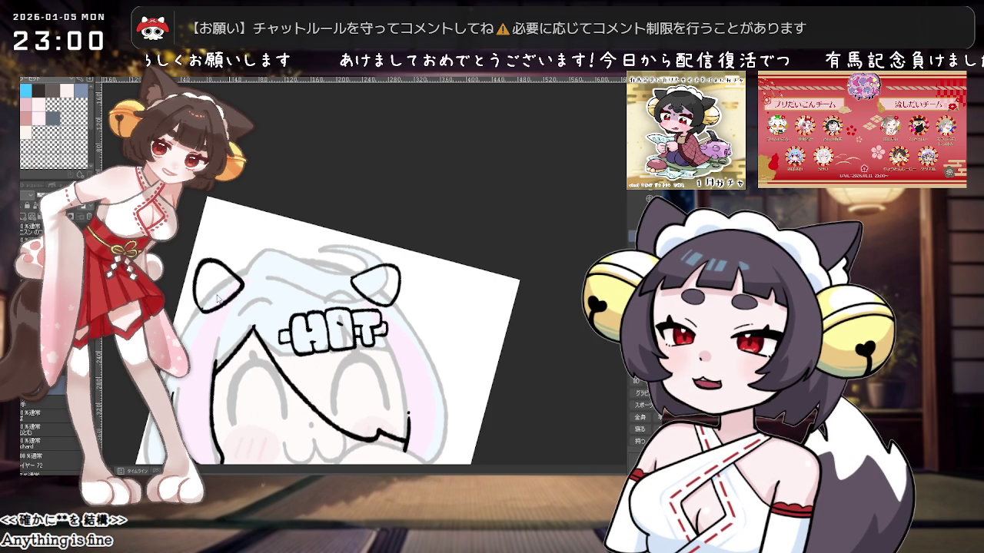
key(ctrl+z)
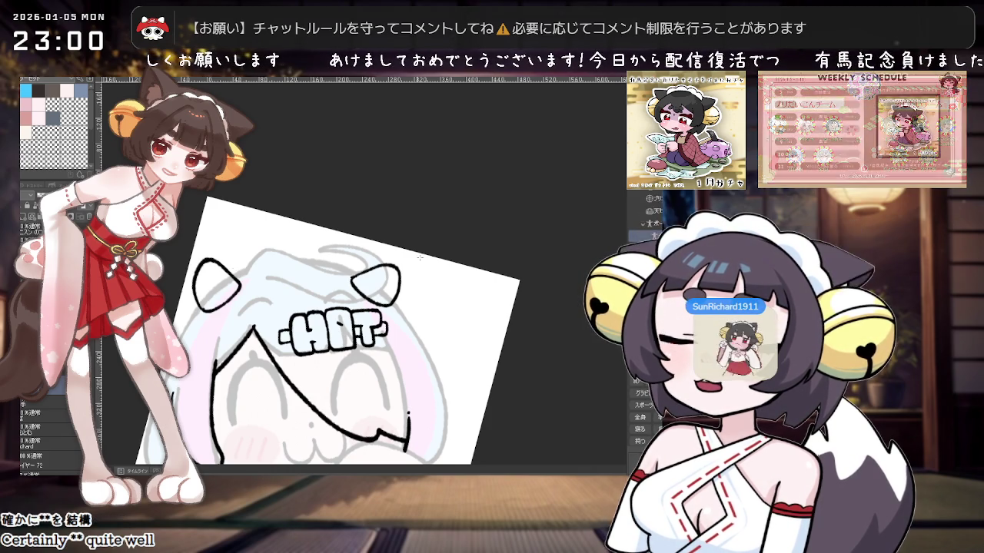
drag(205, 310, 223, 315)
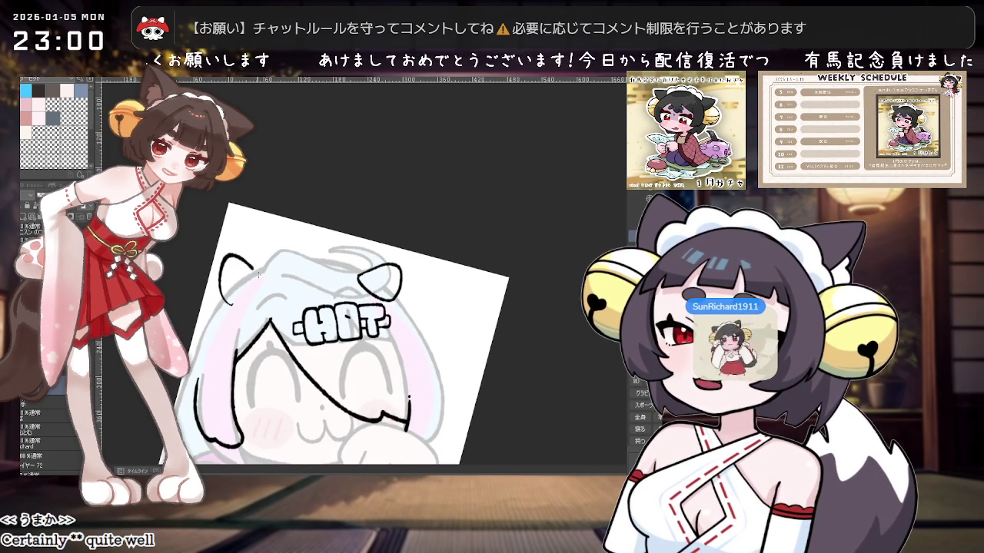
drag(262, 289, 234, 309)
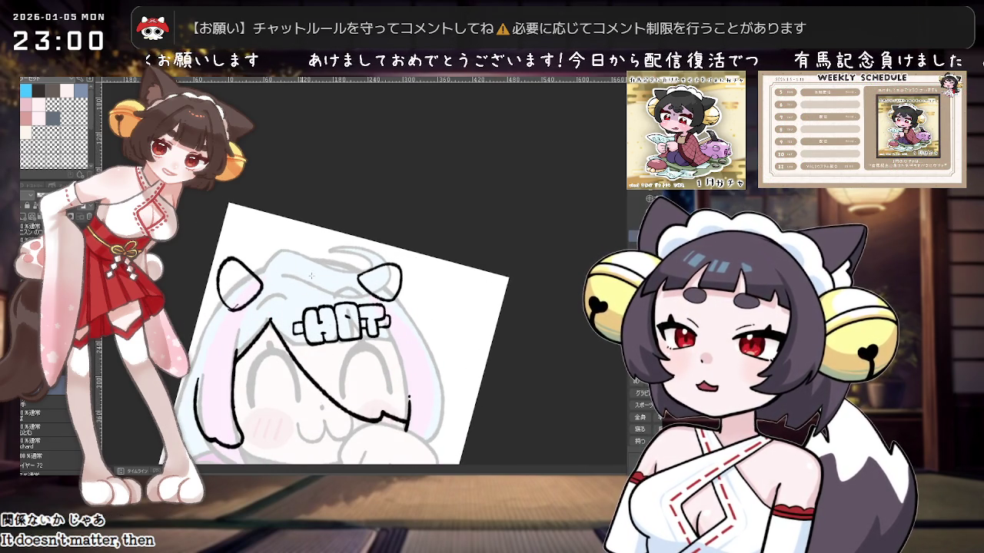
drag(222, 264, 235, 307)
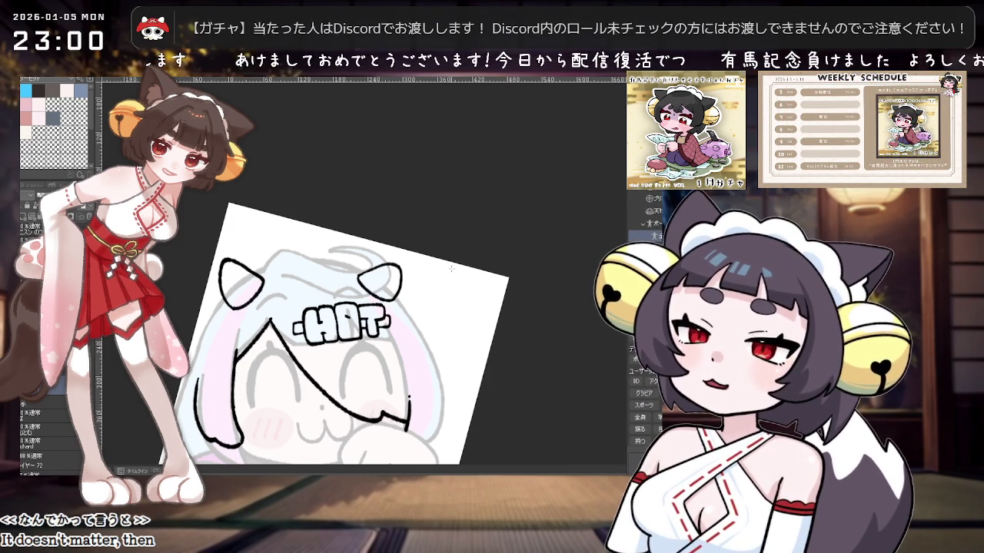
Step: Redraw the left ear as a shorter, cleaner arch, undoing and retrying the strokes
key(ctrl+z)
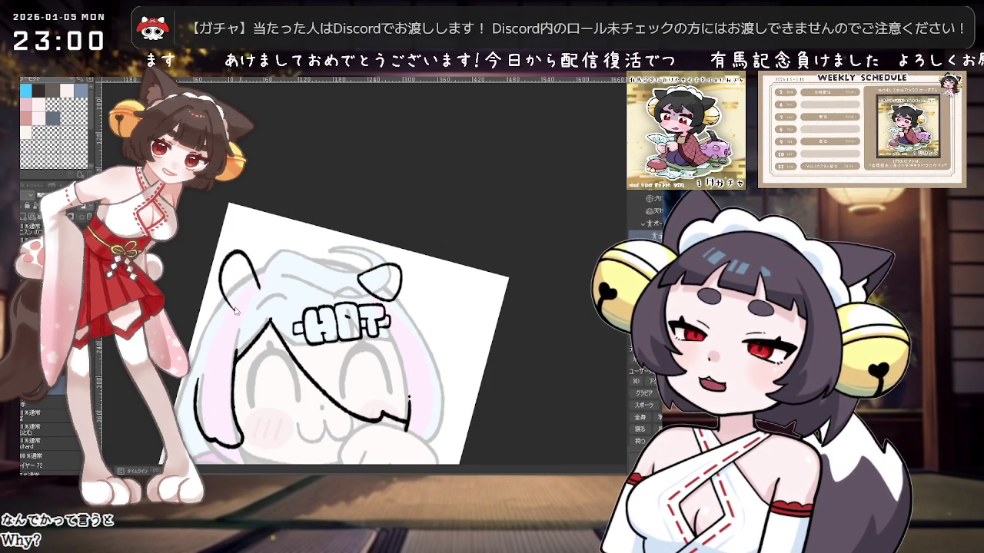
key(ctrl+z)
drag(235, 260, 228, 309)
key(ctrl+z)
mouse_move(235, 260)
mouse_down()
mouse_move(228, 309)
mouse_move(236, 265)
mouse_up()
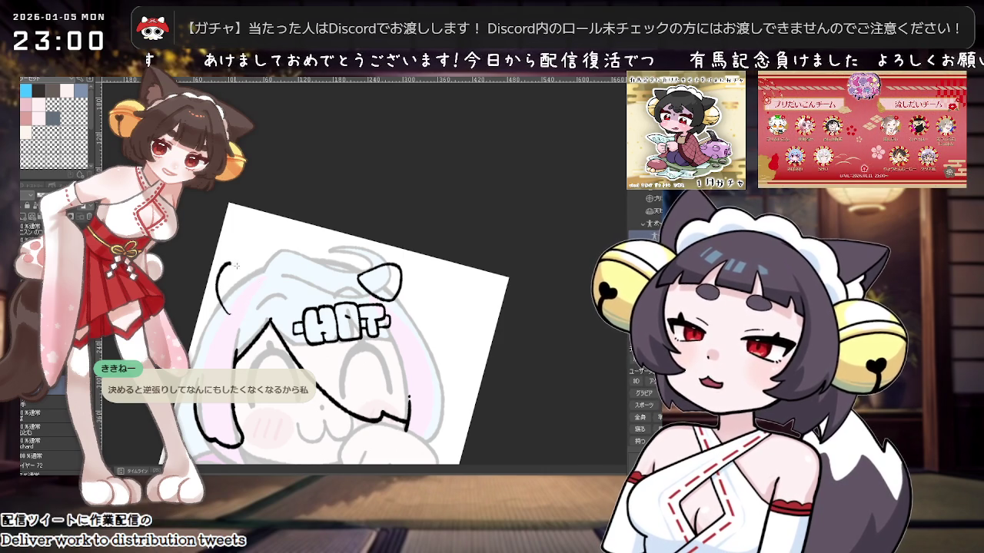
key(ctrl+z)
key(ctrl+z)
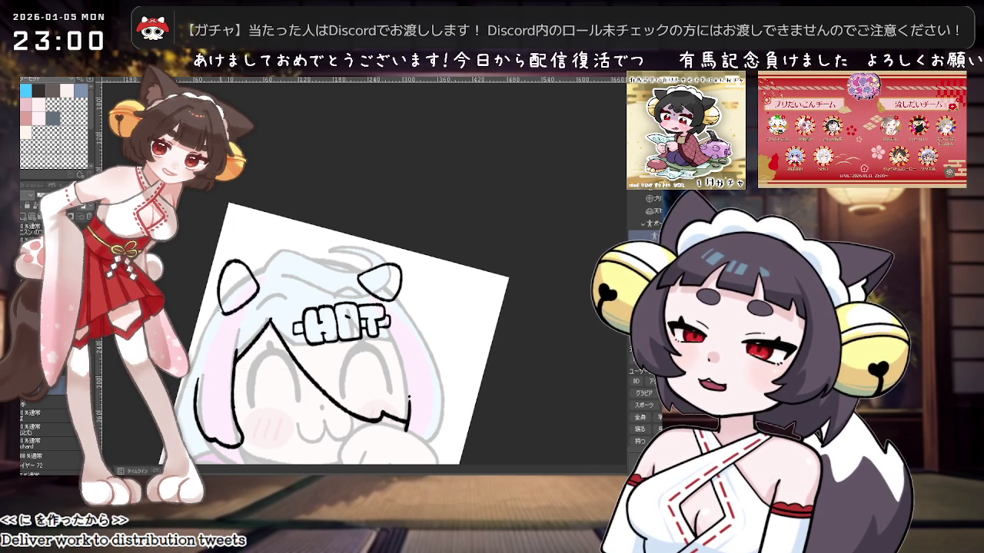
drag(223, 309, 228, 259)
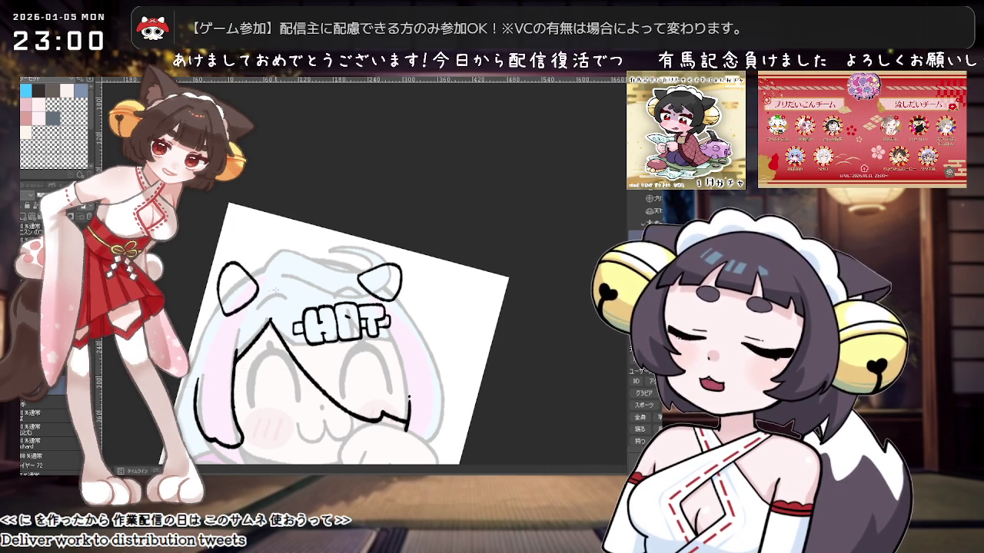
key(ctrl+z)
drag(243, 263, 259, 292)
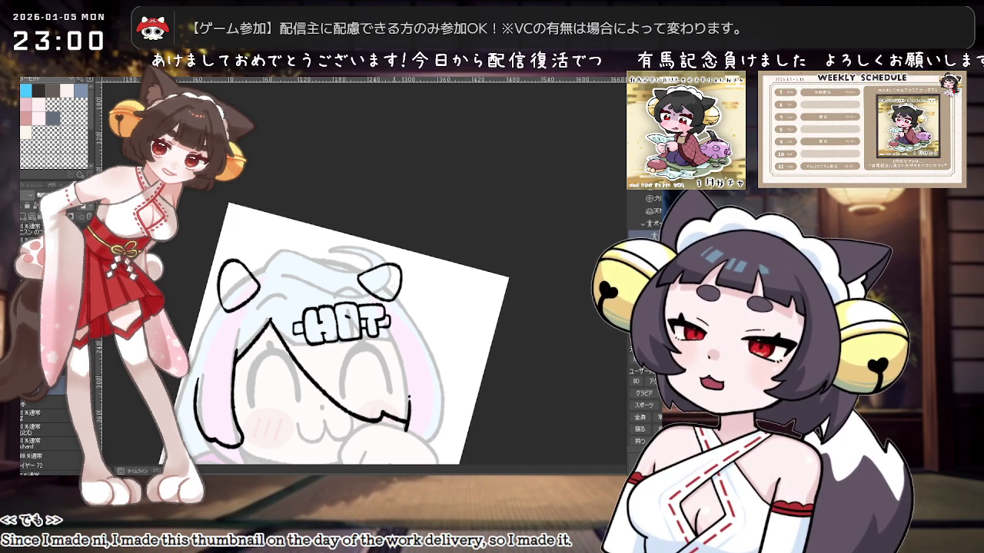
Step: Zoom in and out and recentre the view to check the redrawn ear
key(ctrl+plus)
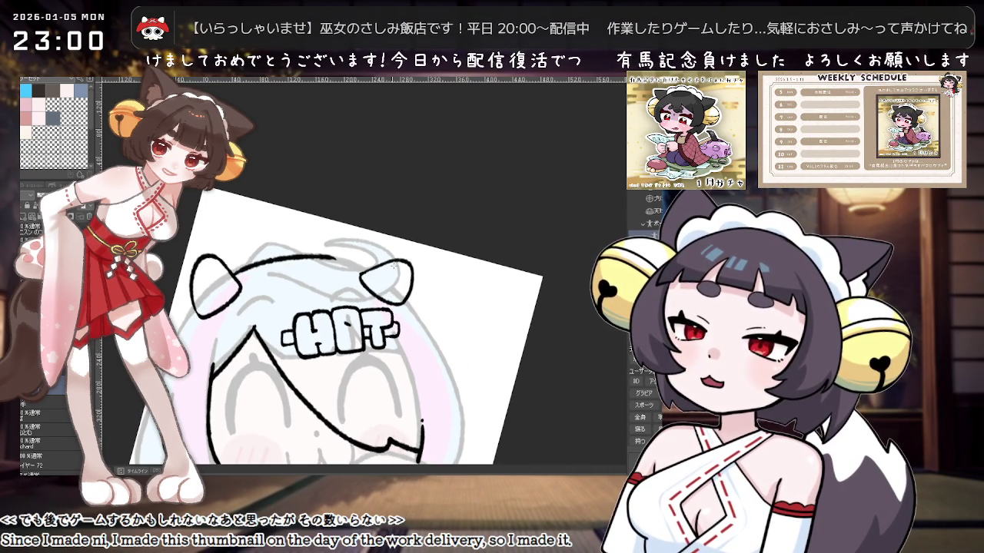
key(ctrl+minus)
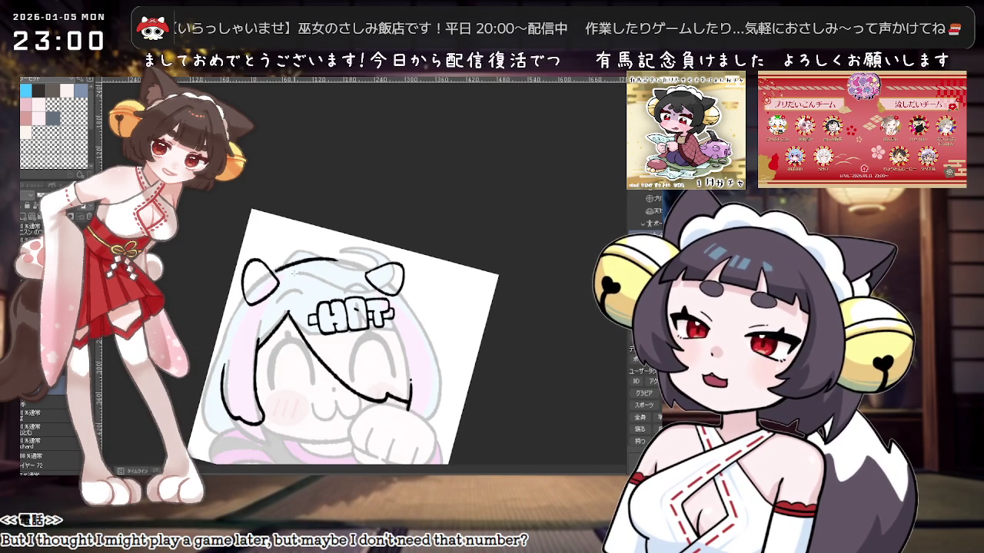
scroll(295, 282, up, 2)
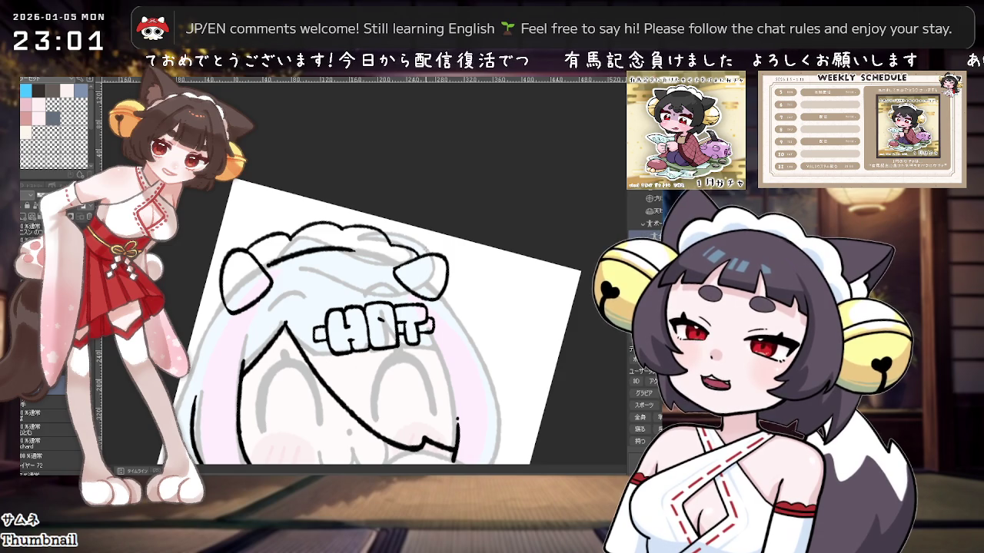
scroll(487, 264, down, 1)
scroll(486, 264, down, 1)
drag(474, 290, 364, 319)
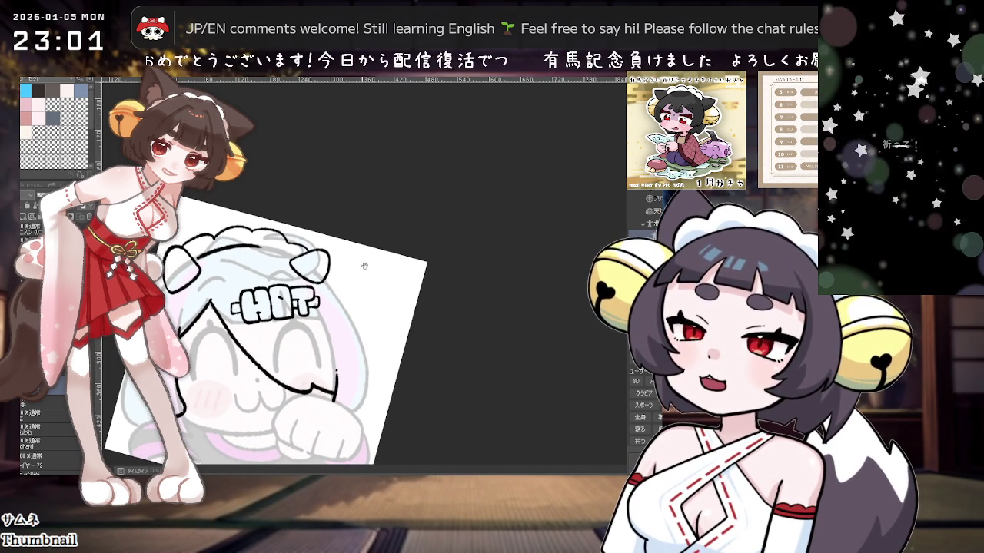
Step: Ink an arc over the right ear and extend its outline downward
mouse_move(330, 279)
mouse_down()
mouse_move(358, 275)
mouse_move(363, 239)
mouse_up()
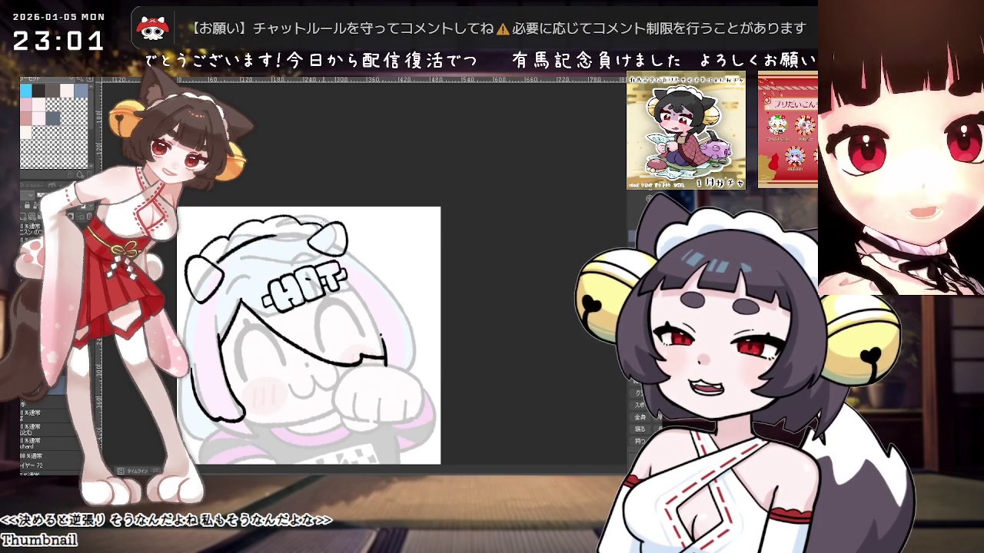
drag(335, 223, 382, 241)
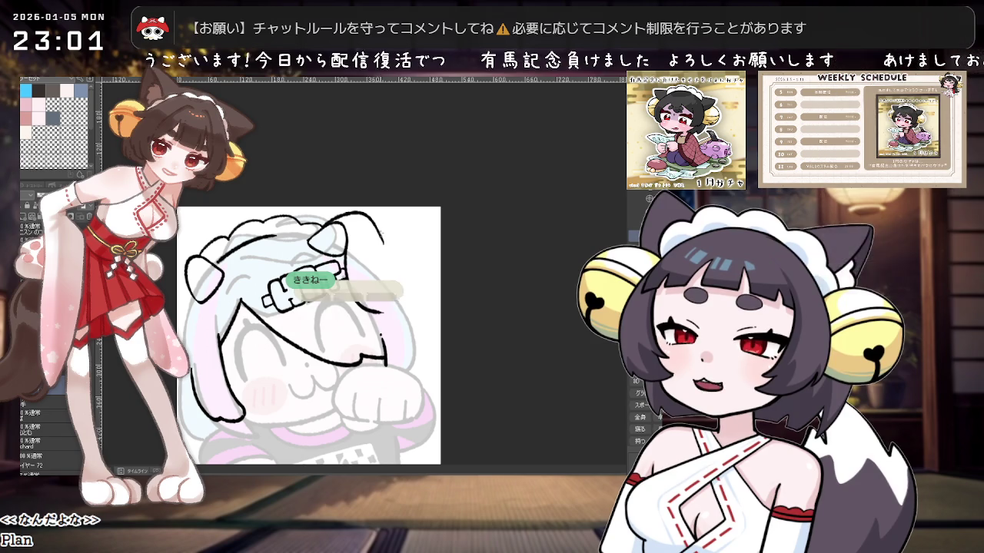
key(ctrl+z)
drag(383, 243, 405, 275)
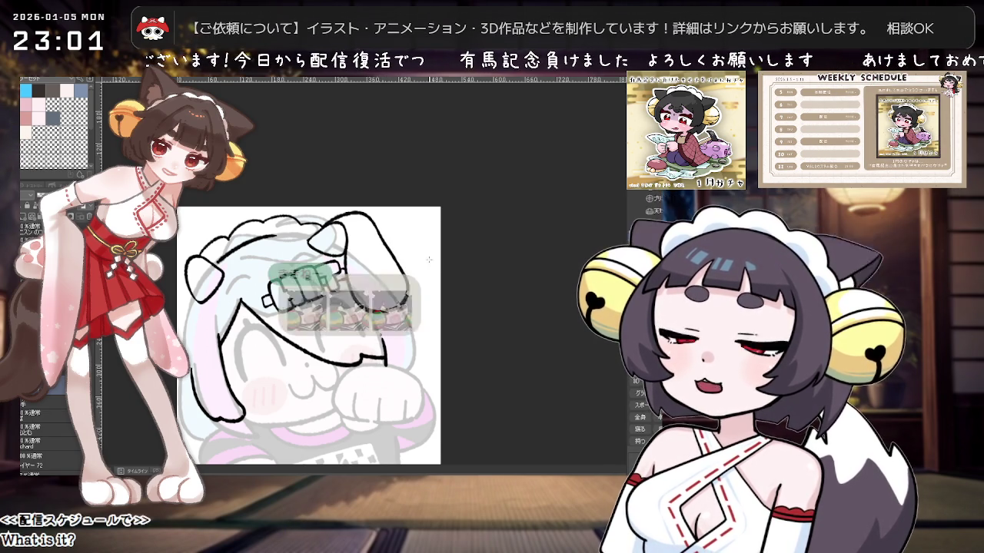
key(asciicircum)
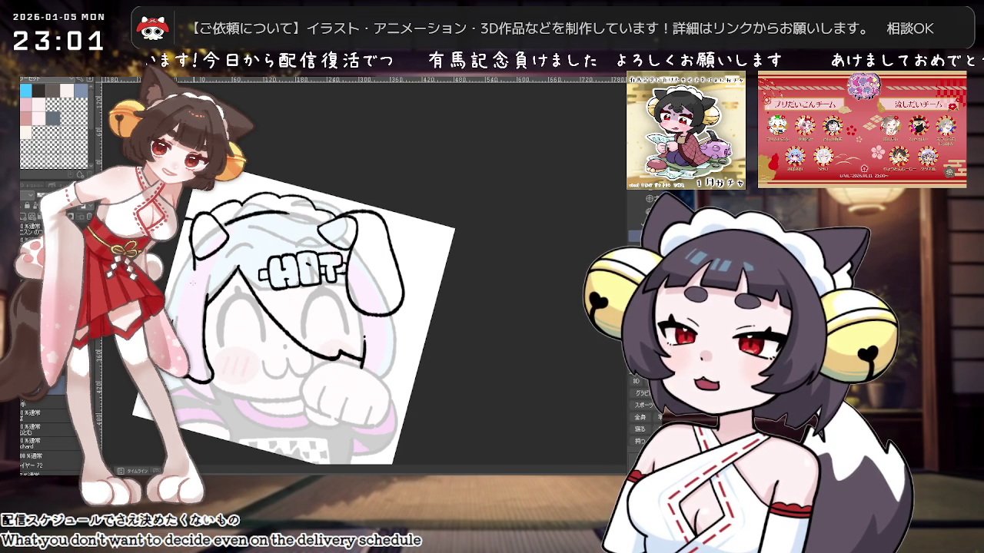
key(minus)
scroll(442, 259, down, 3)
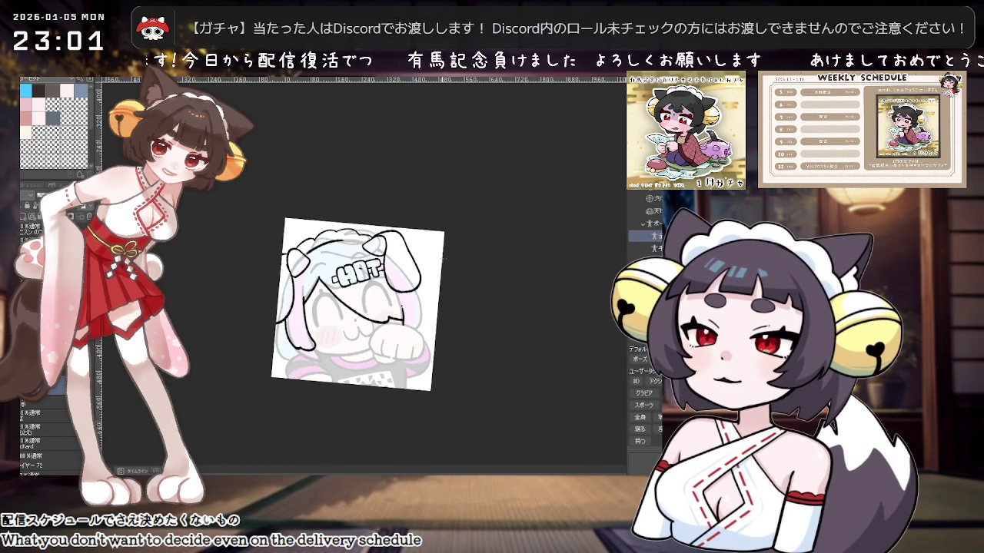
scroll(442, 259, up, 1)
scroll(442, 259, up, 1)
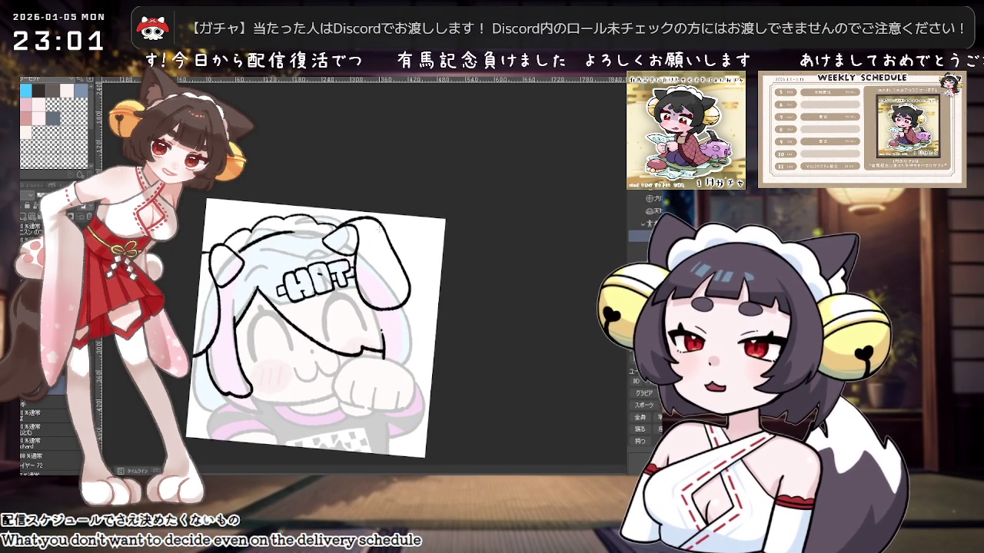
Step: Redraw the curved outline down the hair's right side, ending it shorter
key(ctrl+z)
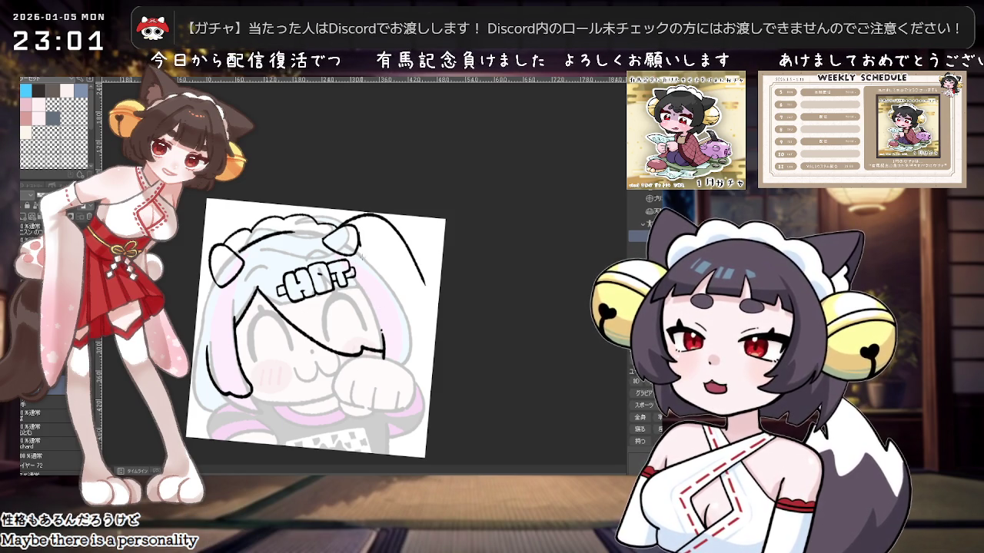
key(ctrl+z)
drag(340, 224, 404, 281)
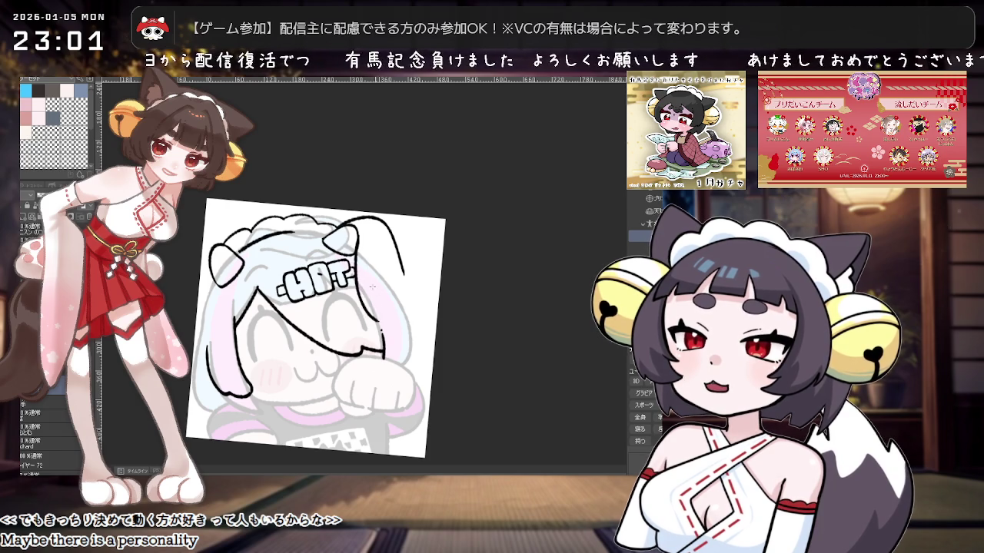
key(^)
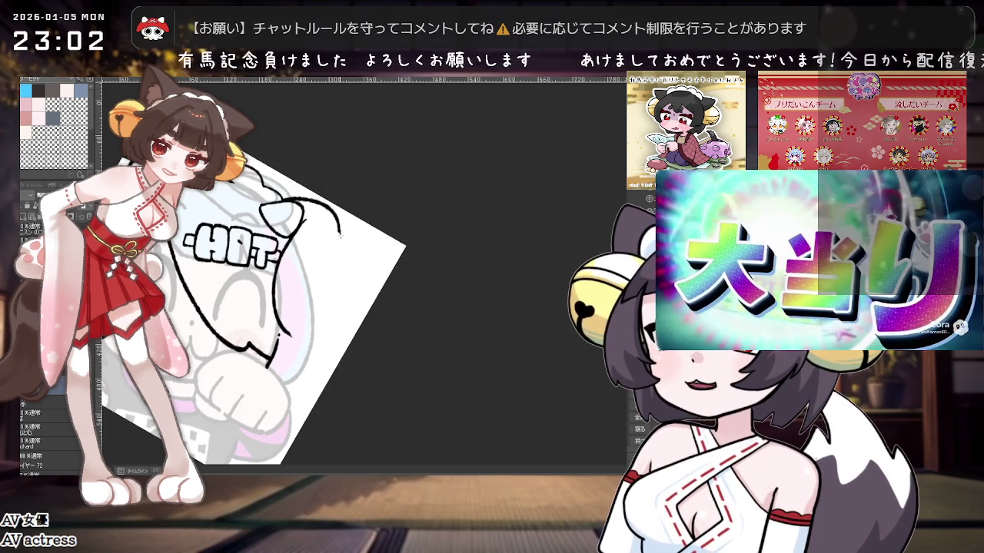
mouse_move(340, 234)
mouse_down()
mouse_move(340, 270)
mouse_move(384, 268)
mouse_up()
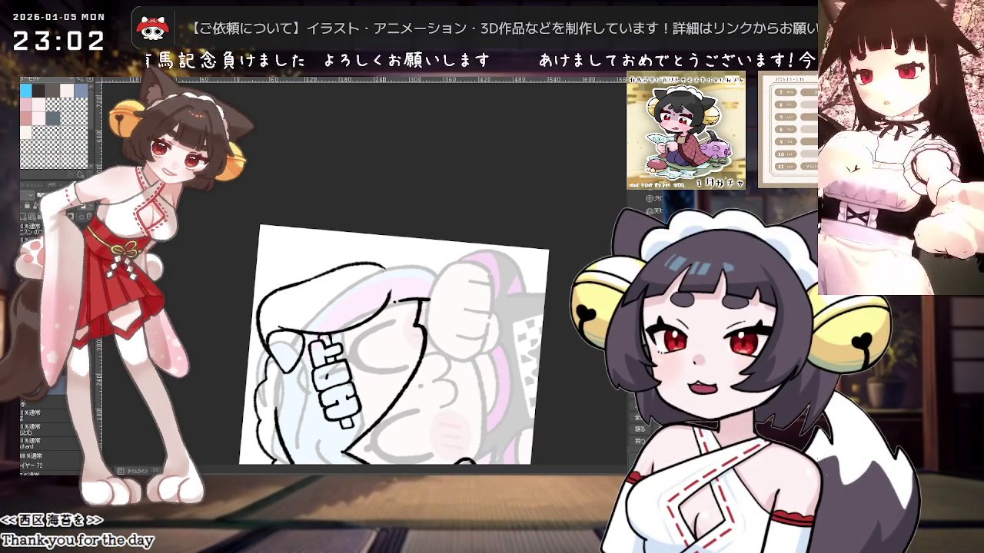
key(ctrl+z)
mouse_move(342, 267)
mouse_down()
mouse_move(366, 264)
mouse_move(392, 285)
mouse_move(480, 261)
mouse_up()
Step: Straighten the view and ink the hair edge beside the face's left side
key(asciicircum)
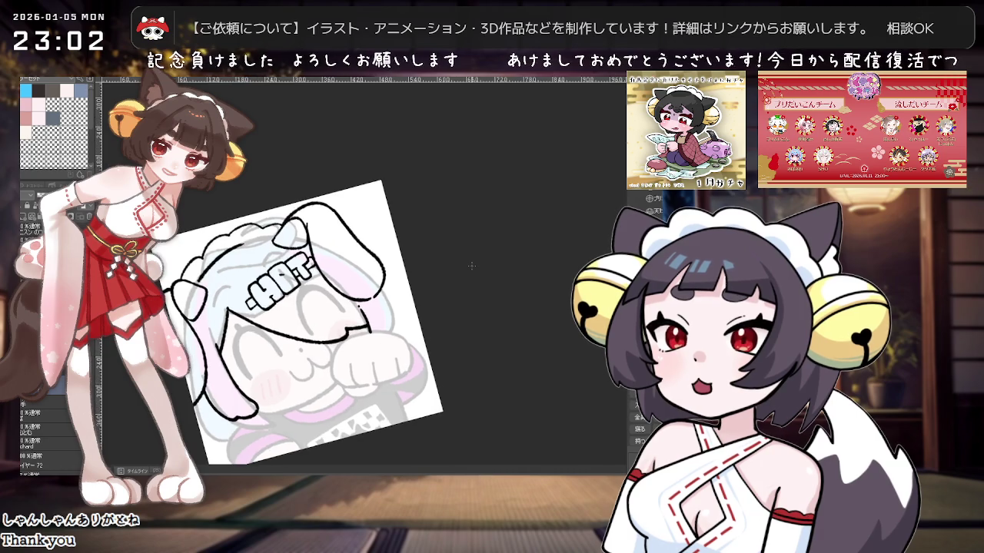
key(ctrl+minus)
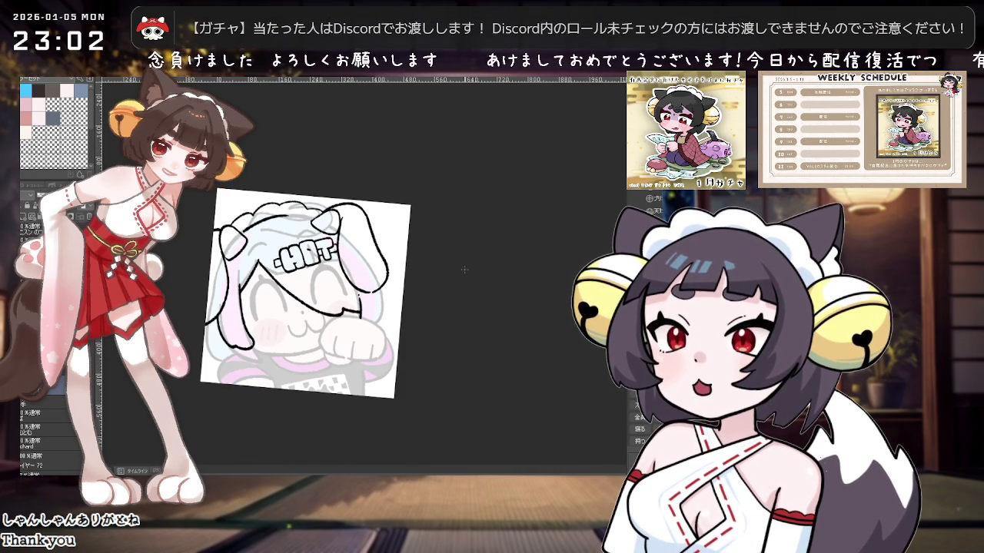
key(ctrl+plus)
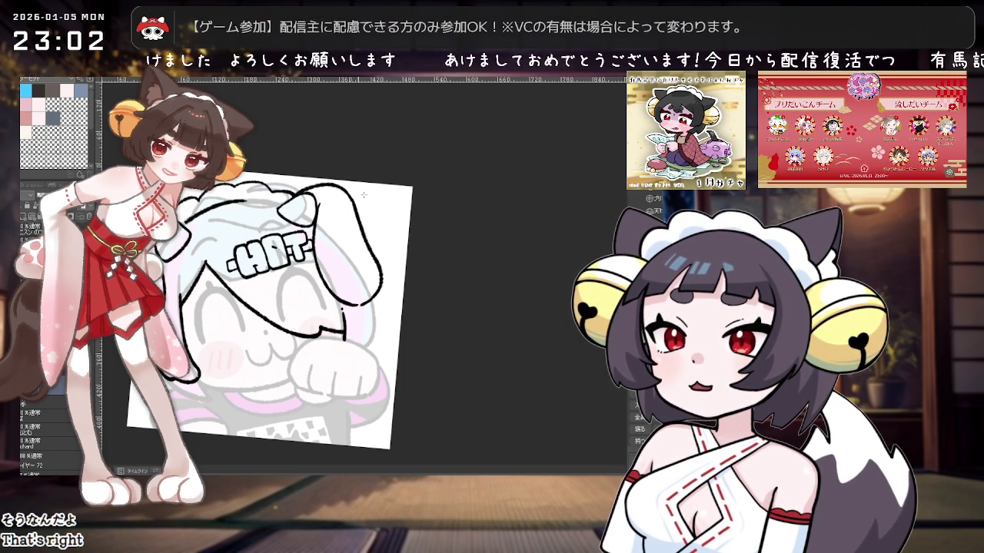
scroll(363, 195, down, 1)
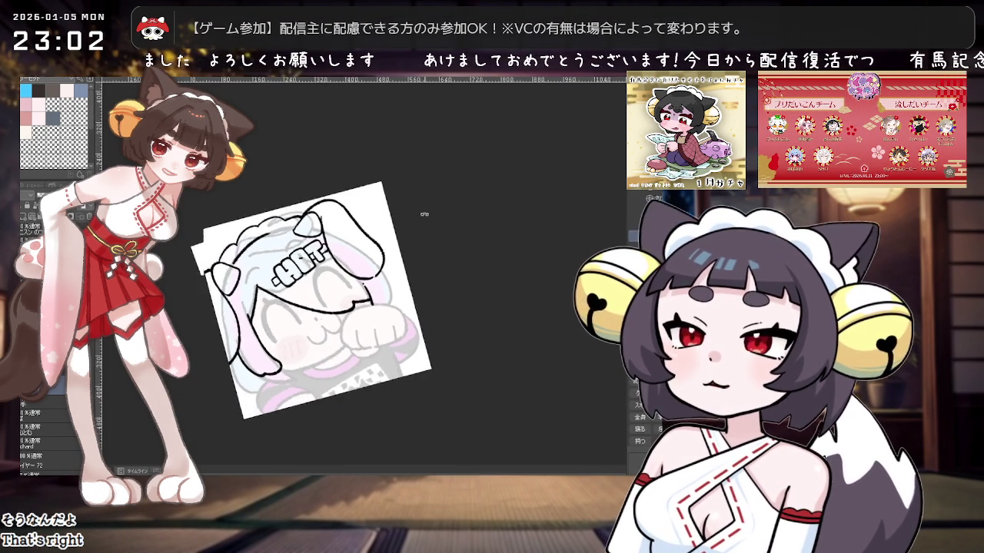
drag(425, 214, 251, 255)
scroll(251, 256, up, 2)
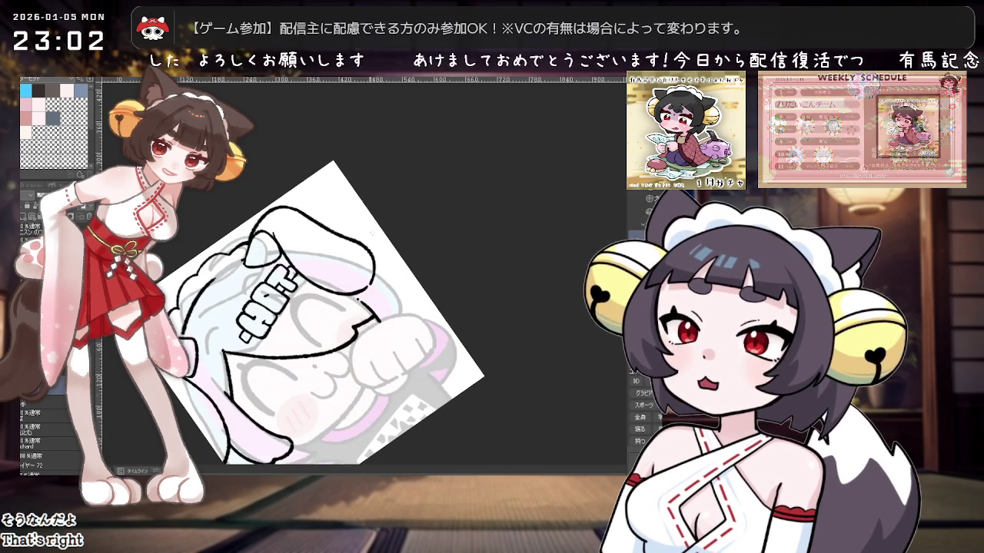
key(ctrl+^)
scroll(418, 238, down, 1)
scroll(418, 238, up, 1)
drag(418, 238, 404, 244)
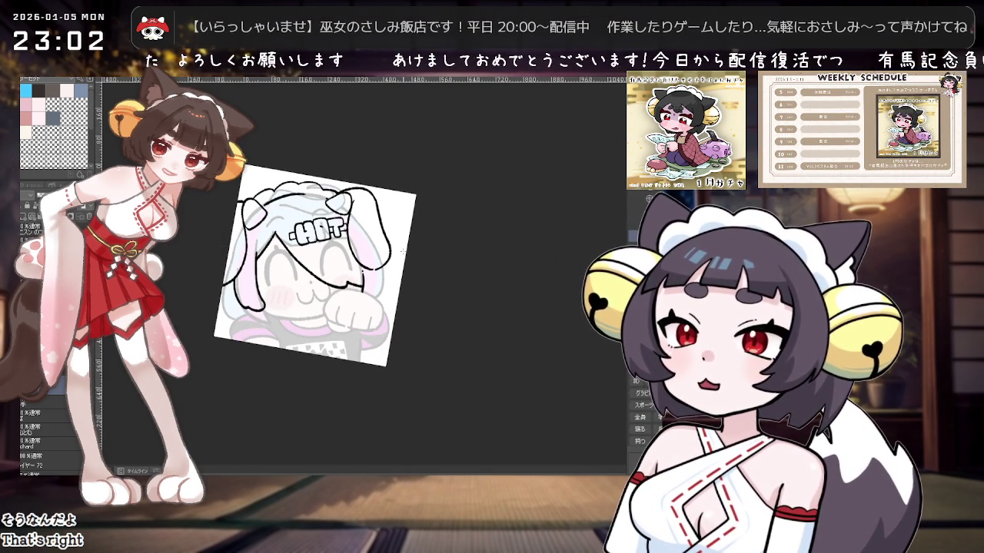
scroll(392, 282, up, 1)
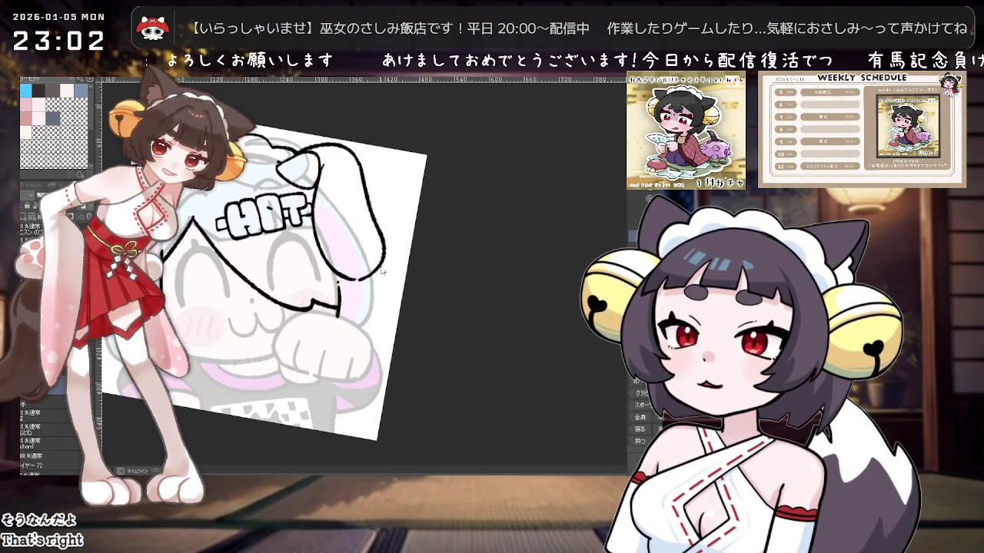
scroll(497, 256, down, 1)
scroll(496, 256, down, 1)
scroll(496, 256, up, 1)
scroll(378, 274, up, 1)
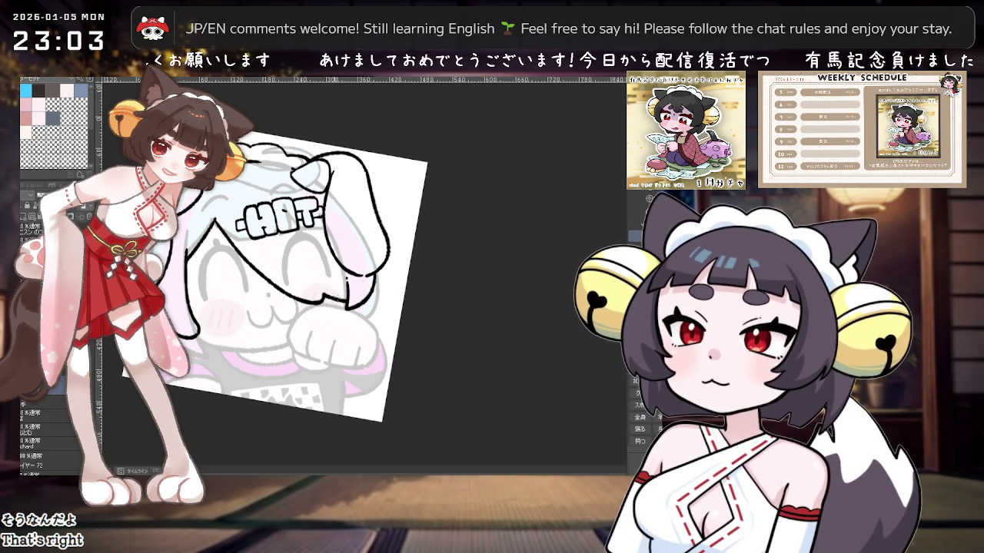
drag(188, 271, 197, 336)
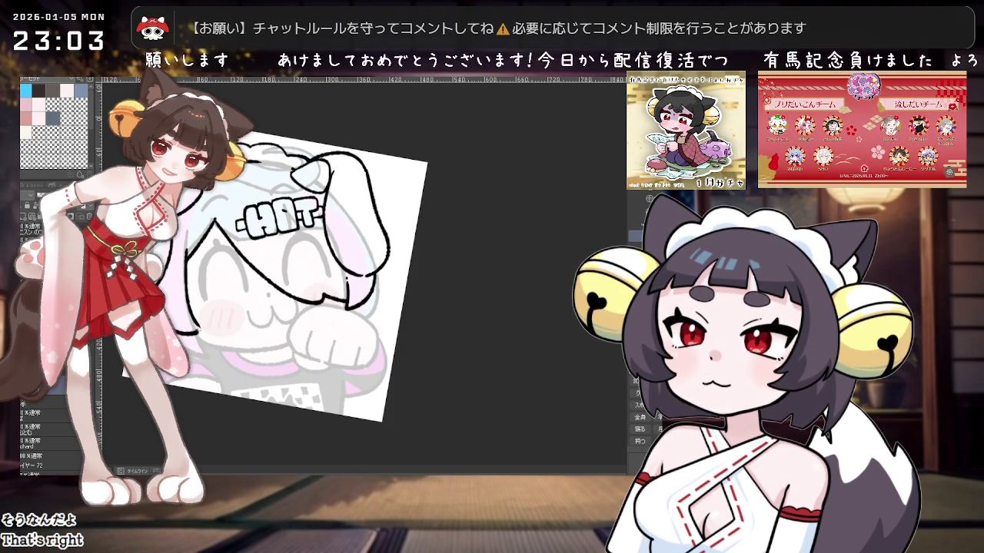
scroll(301, 258, down, 1)
scroll(301, 258, down, 1)
scroll(318, 256, up, 1)
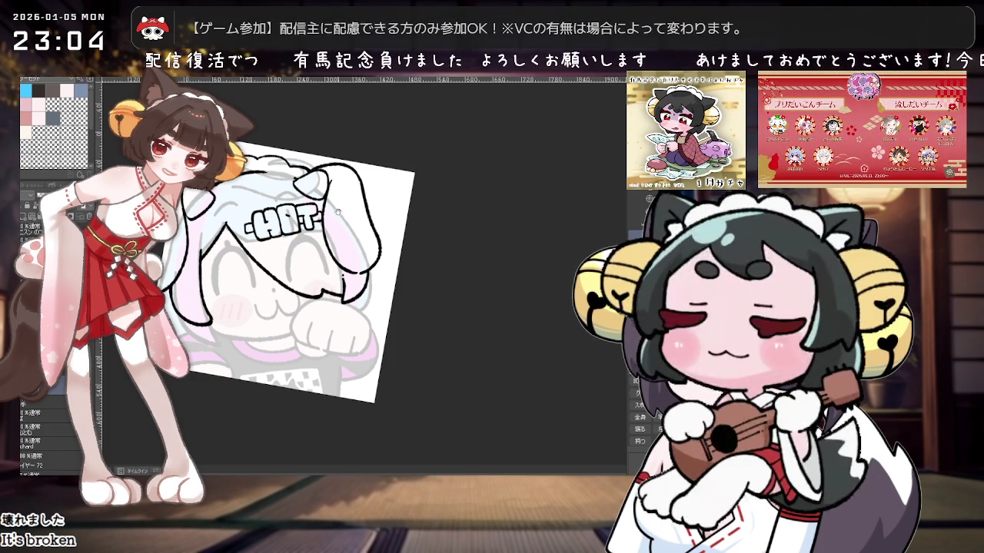
Step: Reset the view upright, zoom in, and try a first line under the raised paw
scroll(440, 212, up, 2)
scroll(440, 213, up, 2)
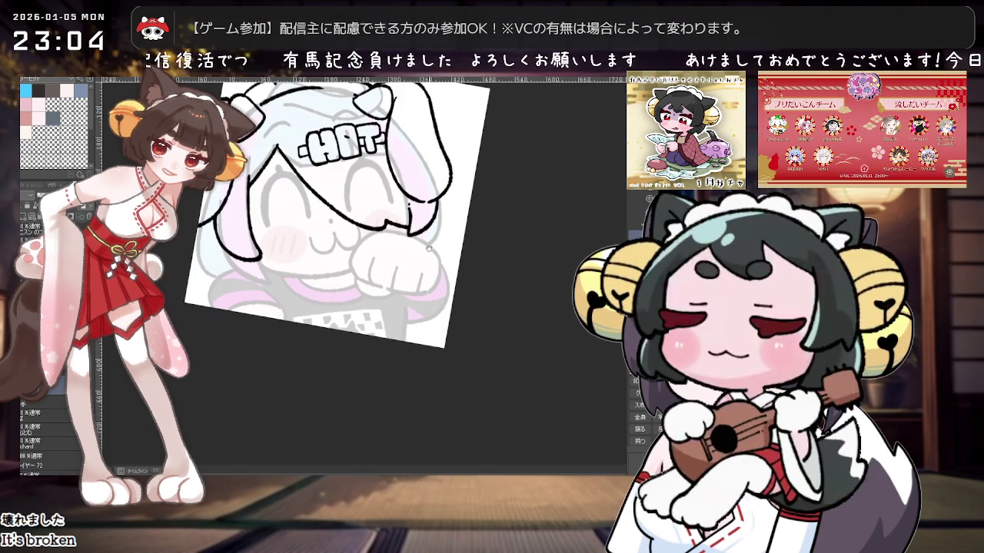
drag(459, 264, 424, 254)
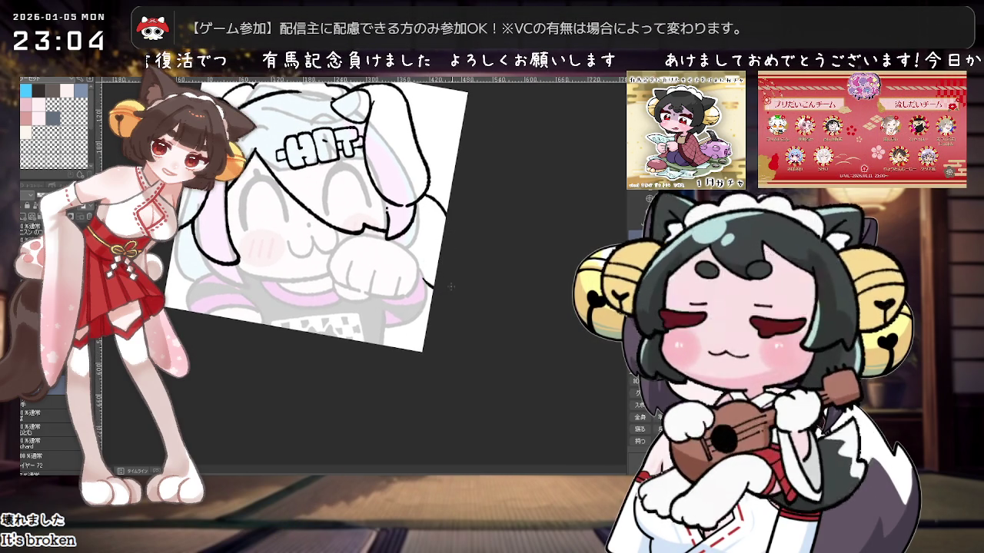
key(ctrl+0)
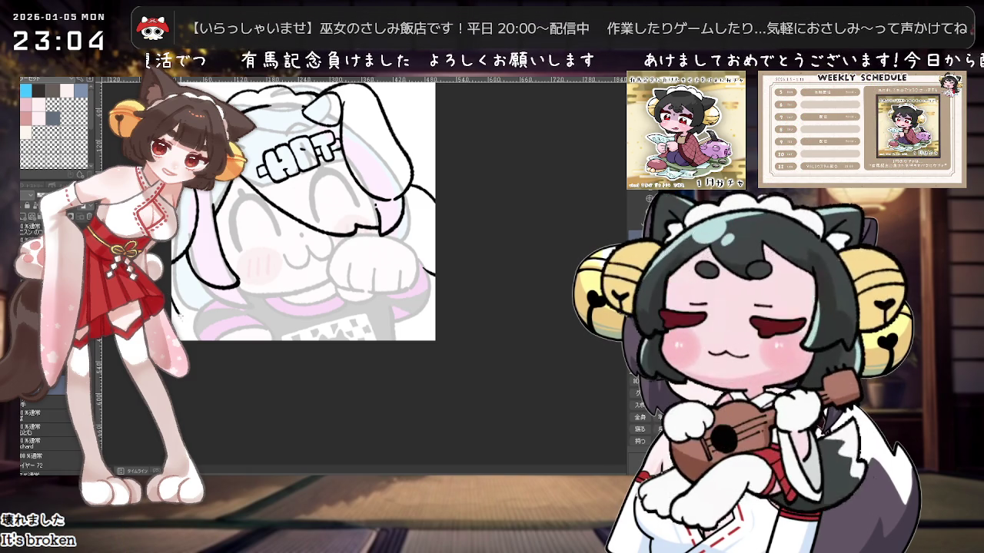
scroll(451, 151, down, 2)
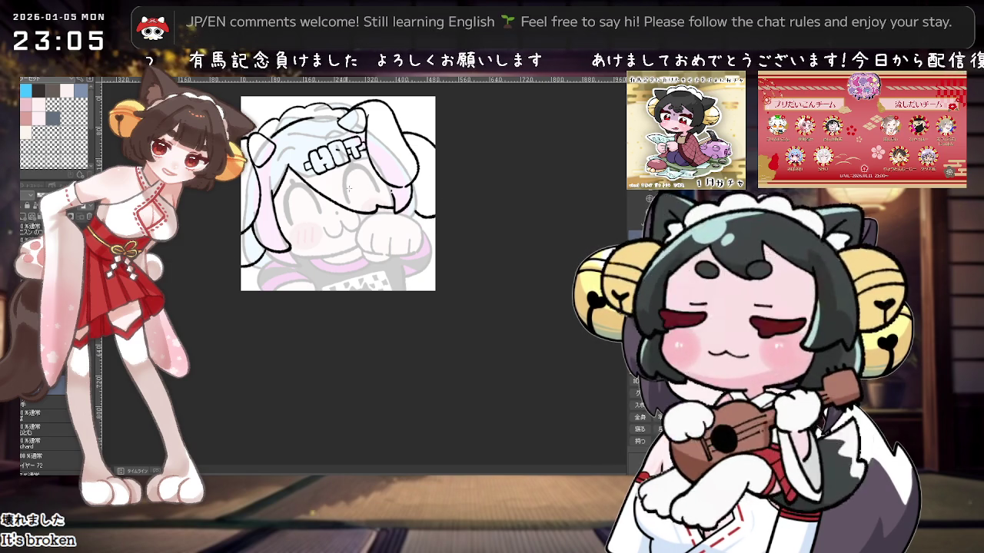
scroll(288, 234, up, 2)
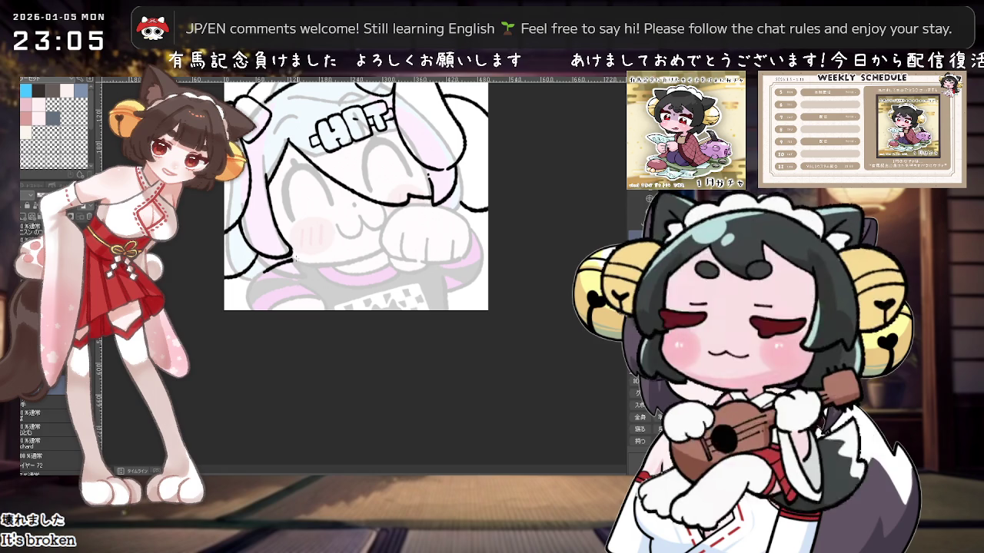
scroll(302, 258, up, 1)
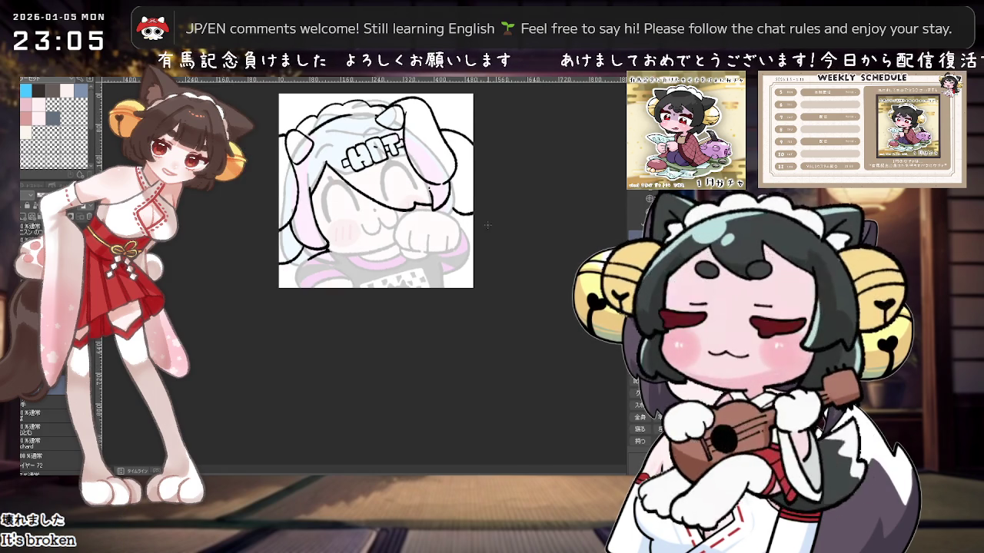
scroll(394, 247, up, 1)
scroll(411, 248, down, 1)
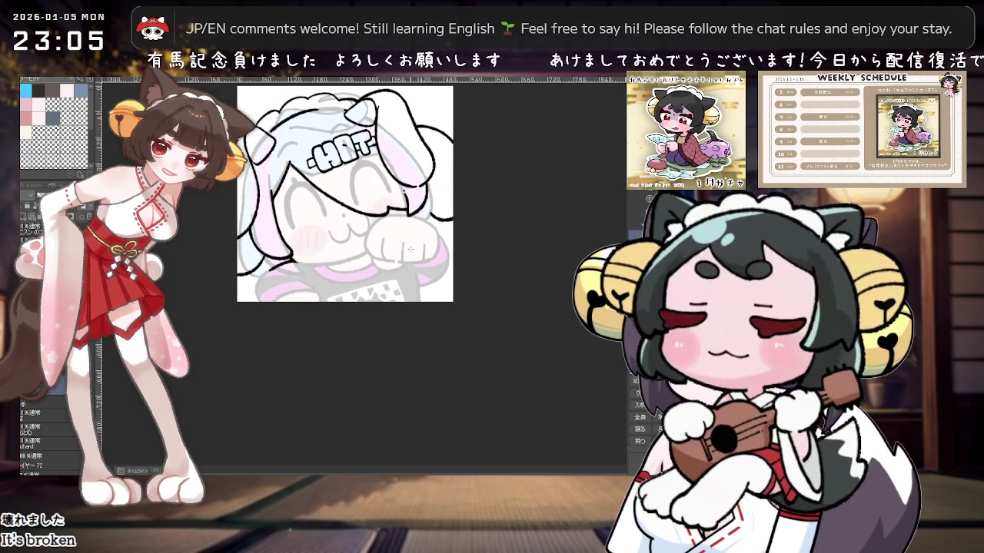
scroll(410, 250, up, 1)
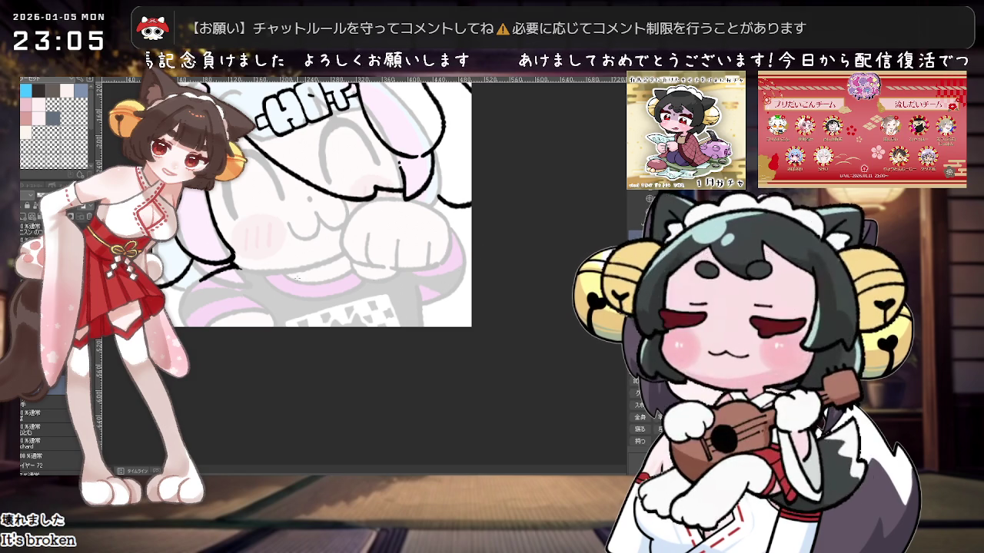
drag(279, 275, 348, 303)
key(ctrl+z)
Step: Rework the V-shaped strokes under the paw, shortening the right-hand stroke
drag(283, 271, 340, 301)
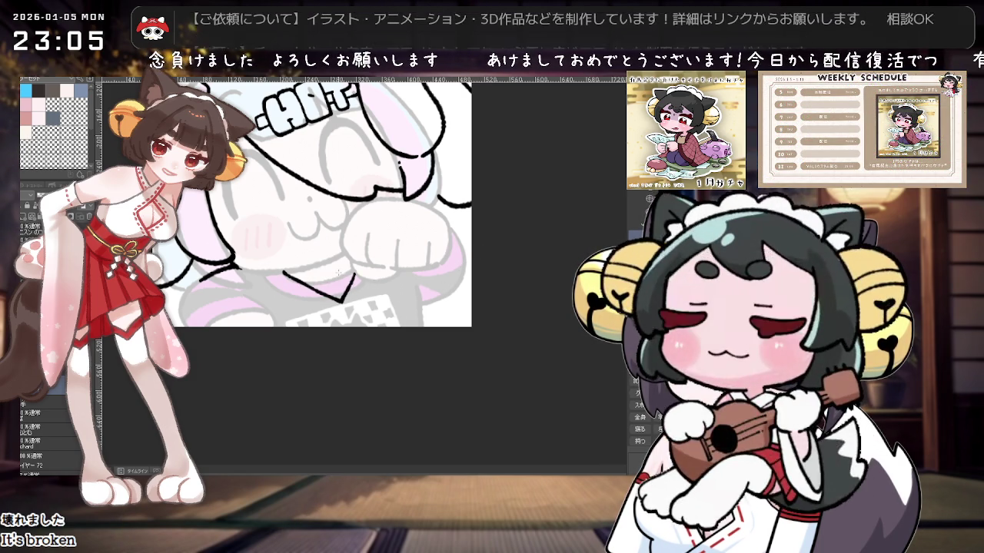
key(ctrl+z)
key(ctrl+z)
drag(329, 264, 299, 284)
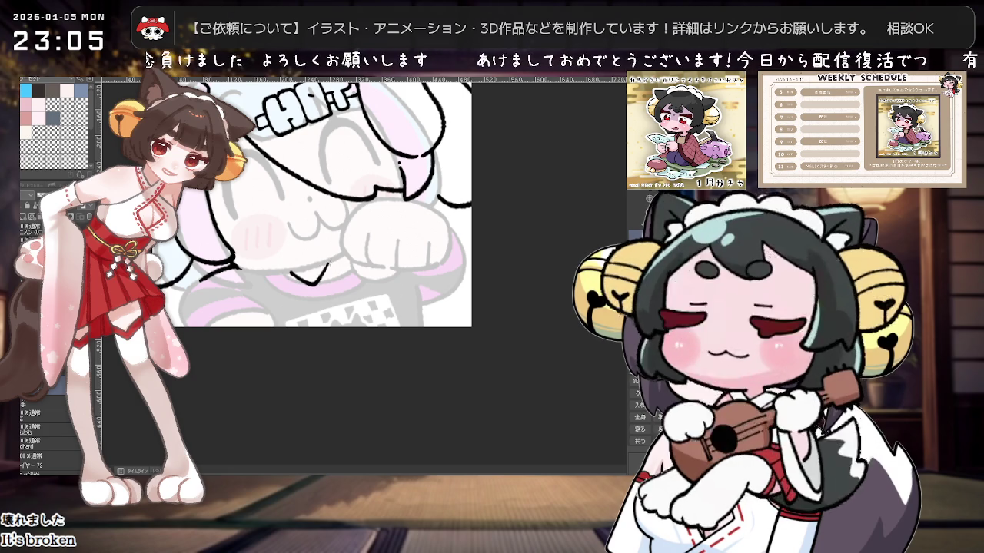
key(ctrl+z)
key(ctrl+z)
key(ctrl+z)
drag(329, 265, 347, 275)
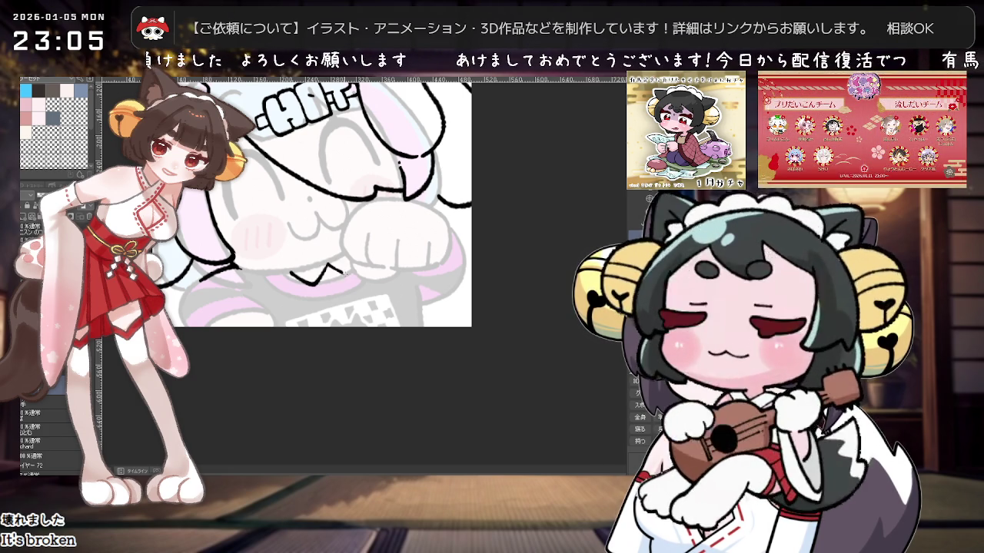
key(ctrl+z)
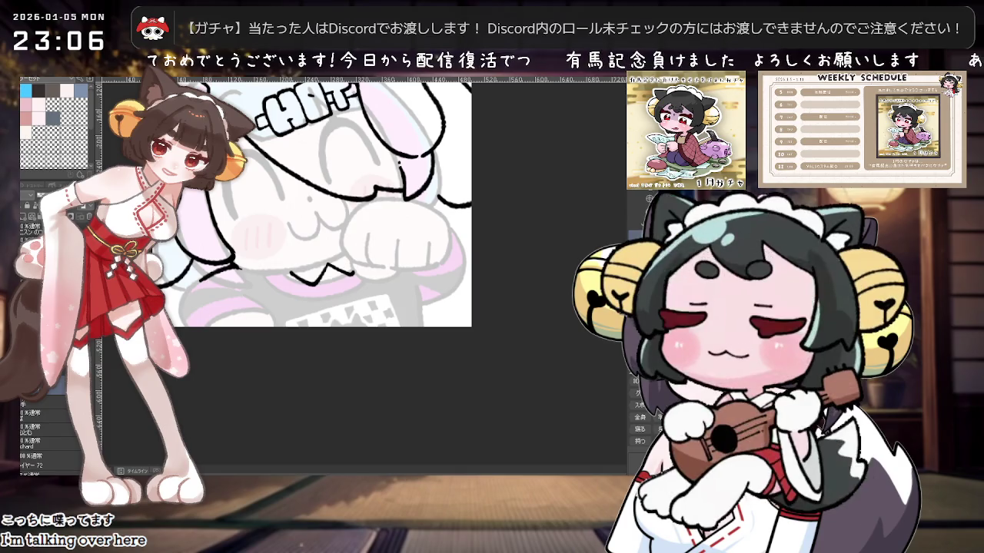
scroll(392, 122, down, 2)
scroll(407, 231, down, 2)
scroll(431, 335, down, 2)
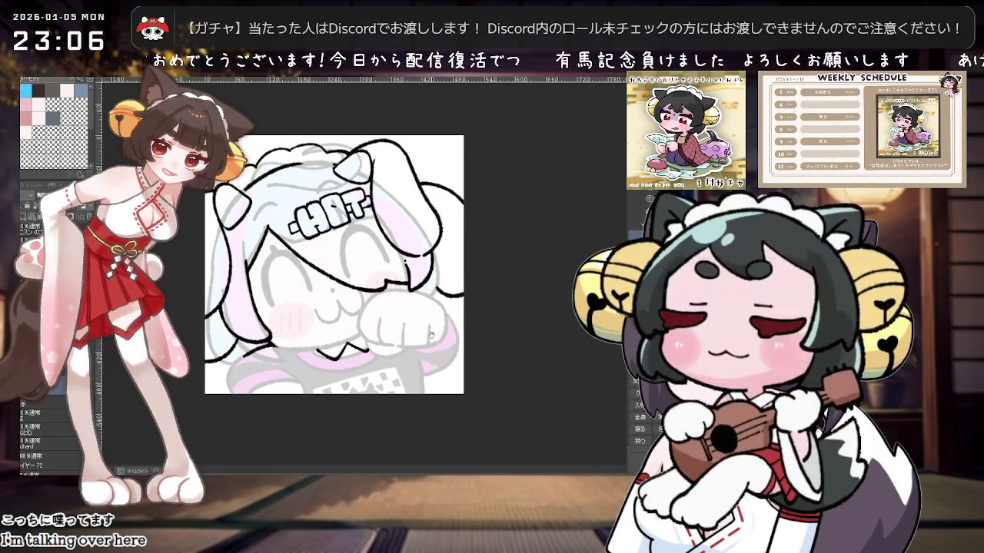
scroll(431, 335, down, 3)
scroll(431, 335, up, 2)
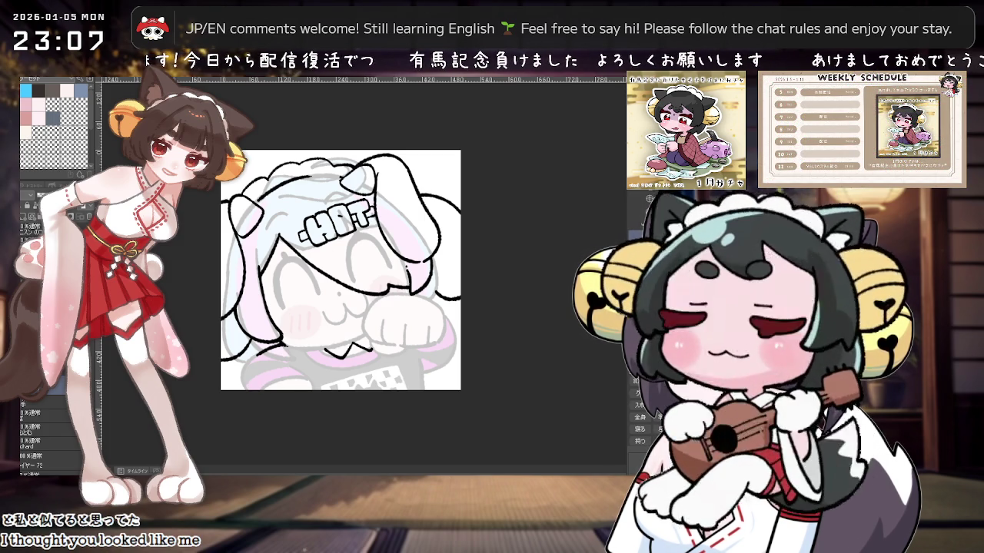
scroll(408, 182, down, 1)
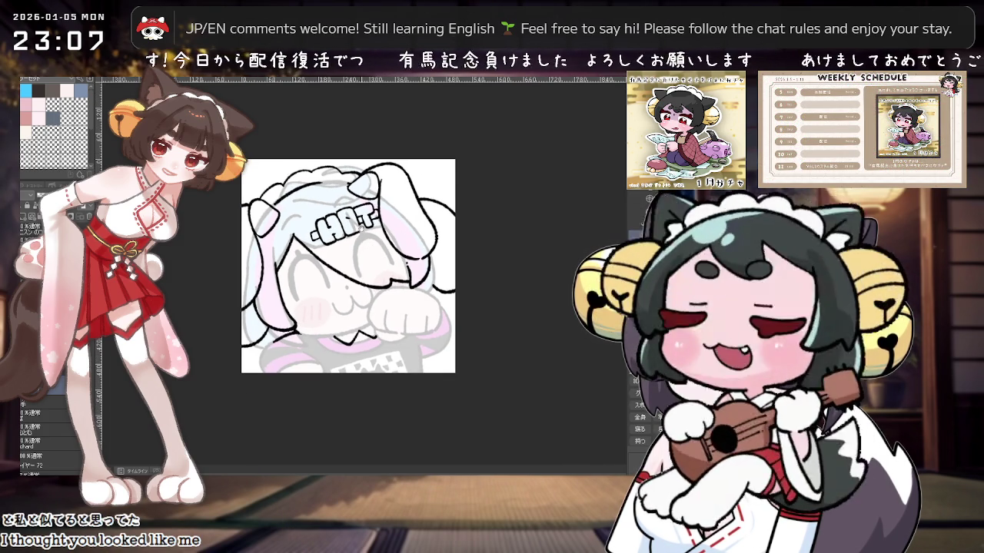
scroll(360, 228, up, 2)
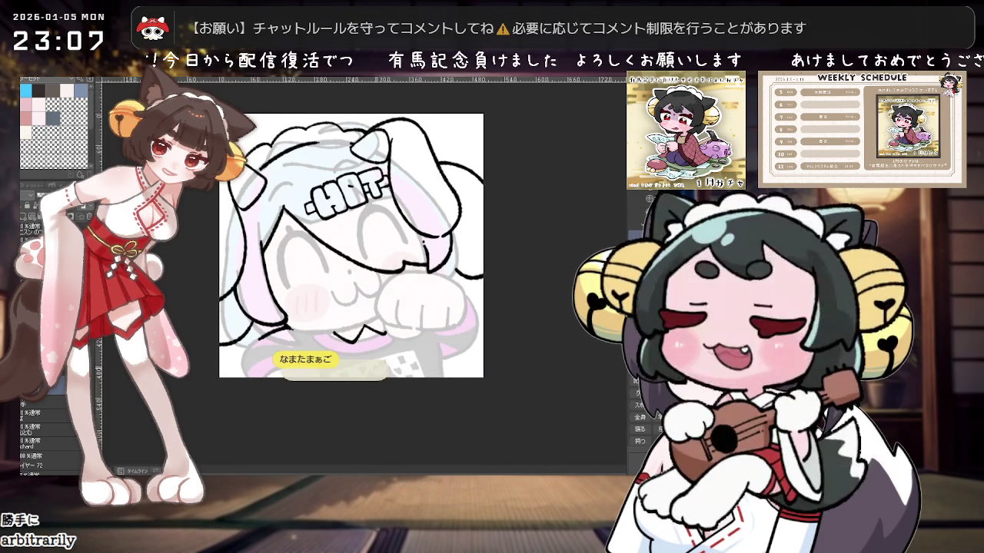
scroll(404, 331, up, 2)
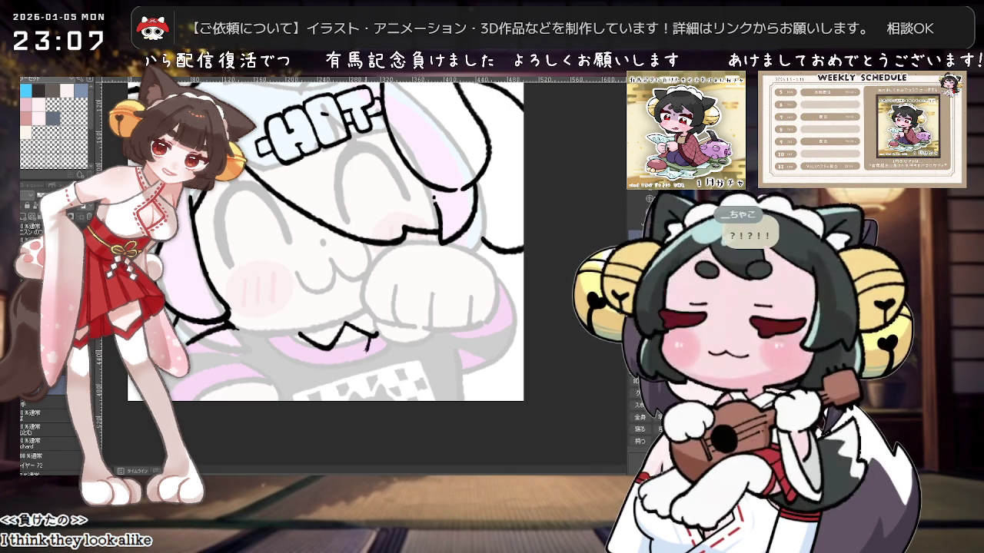
scroll(369, 340, down, 1)
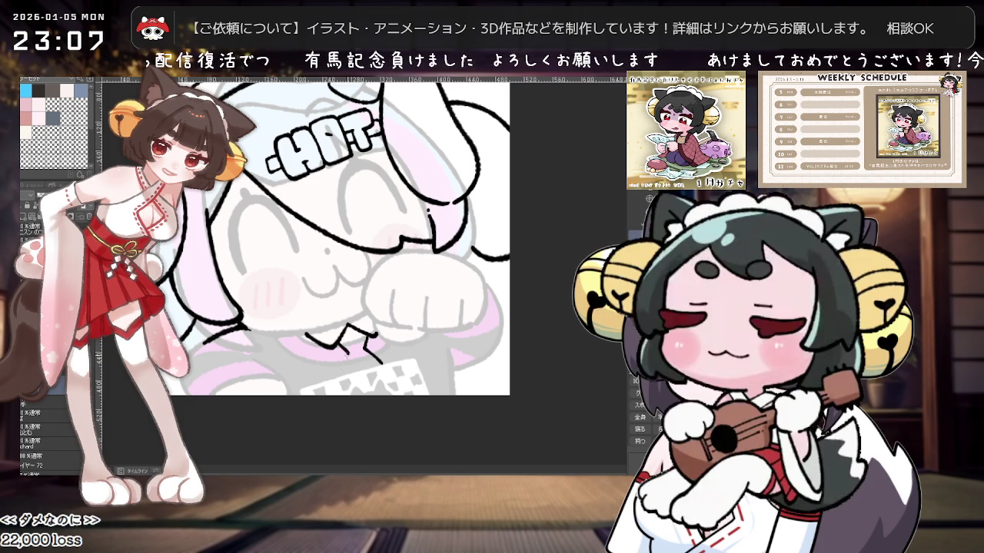
Step: Ink a zigzag stroke below the raised paw
mouse_move(384, 342)
mouse_down()
mouse_move(362, 388)
mouse_move(386, 352)
mouse_up()
mouse_move(279, 302)
mouse_down()
mouse_move(268, 276)
mouse_move(263, 286)
mouse_up()
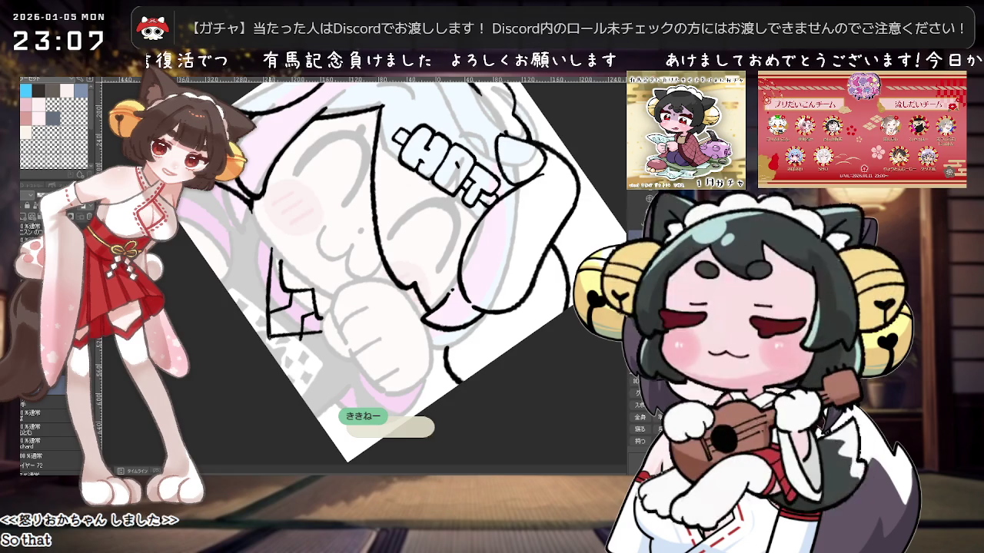
drag(311, 230, 379, 319)
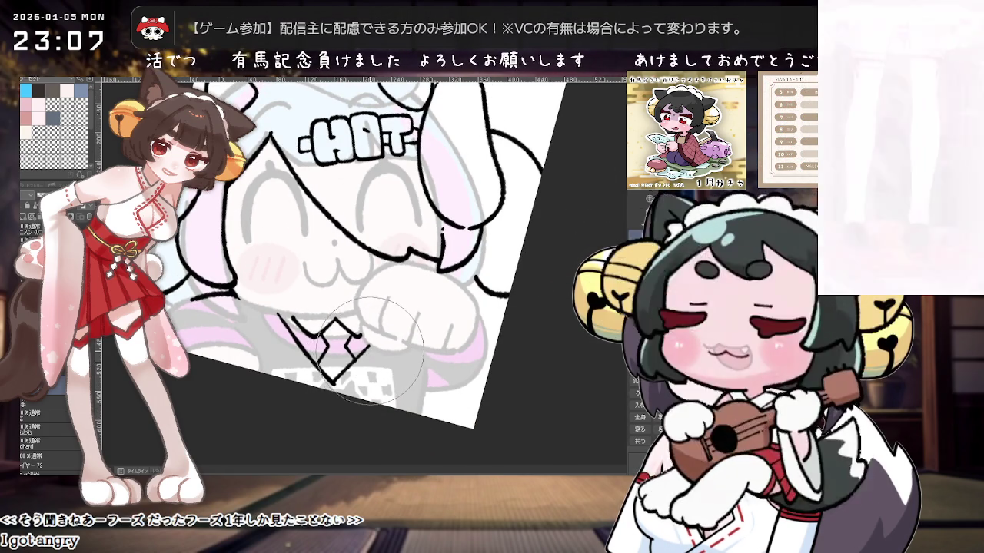
scroll(367, 350, down, 2)
scroll(377, 350, up, 3)
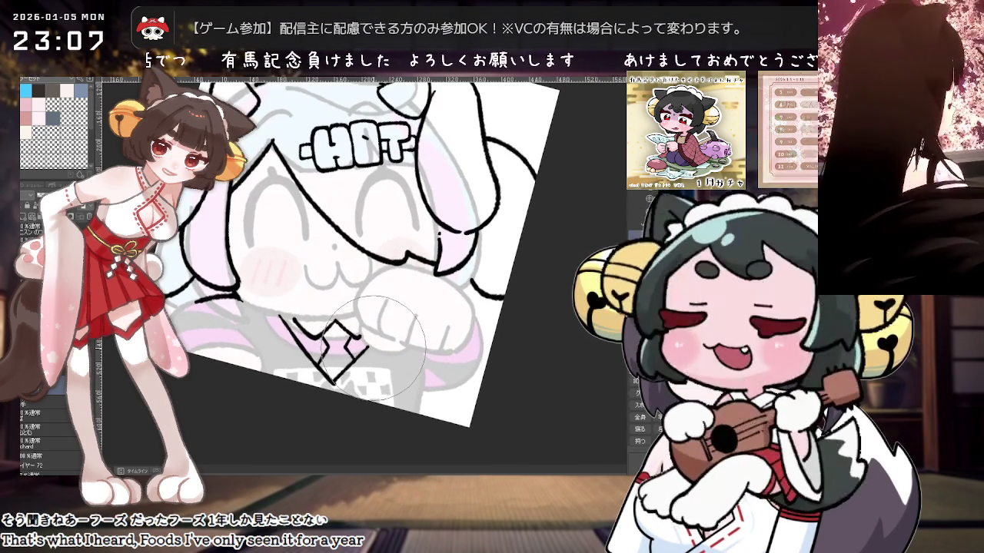
scroll(376, 346, down, 1)
Step: Reset the rotation, tilt the canvas diagonally, and ink a collar line beneath the paw
key(ctrl+at)
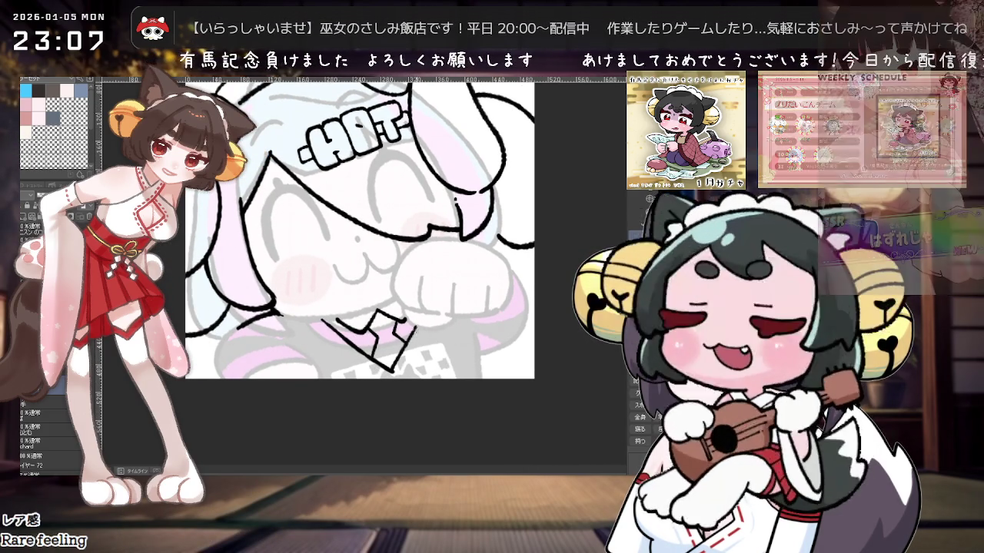
scroll(421, 327, up, 1)
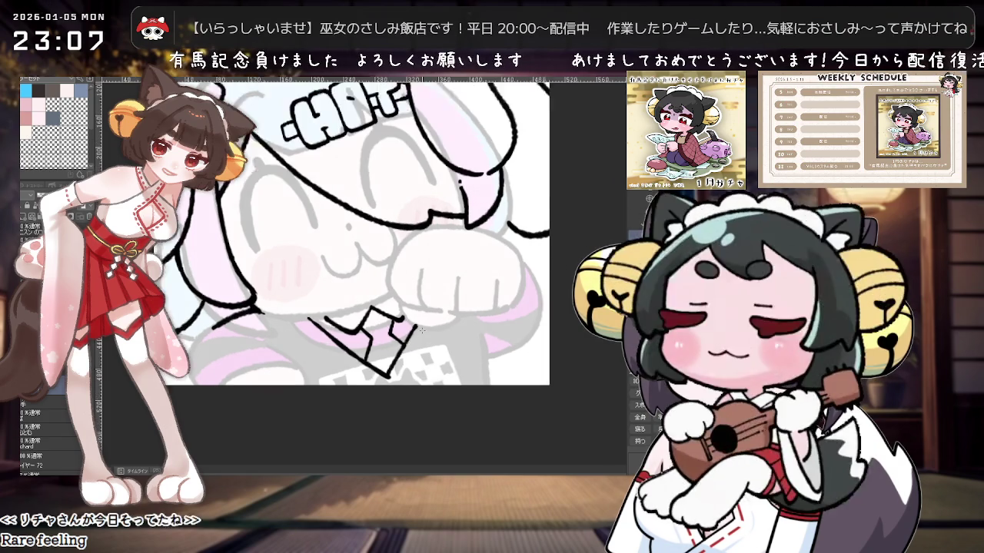
scroll(421, 327, up, 1)
scroll(422, 326, down, 2)
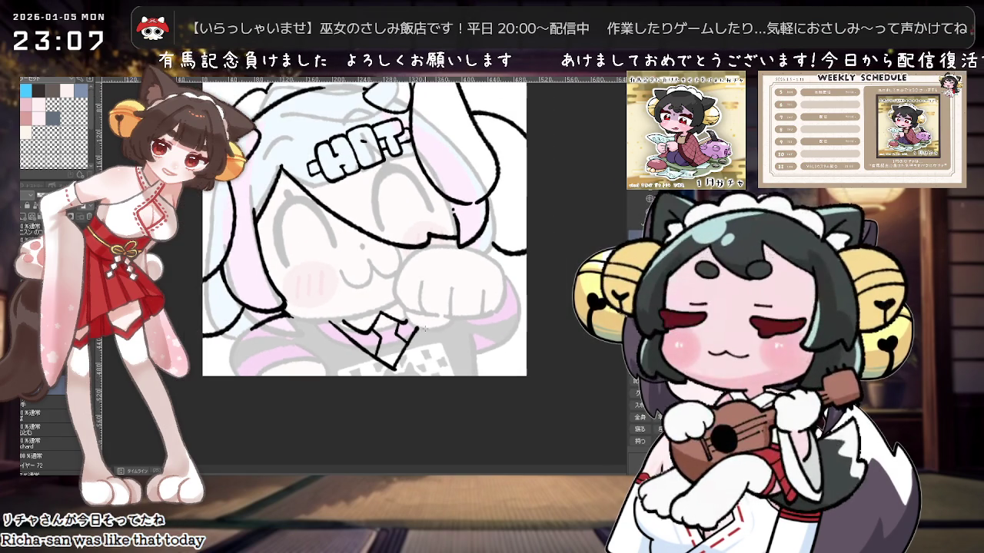
mouse_move(421, 327)
mouse_down()
mouse_move(363, 354)
mouse_move(346, 288)
mouse_up()
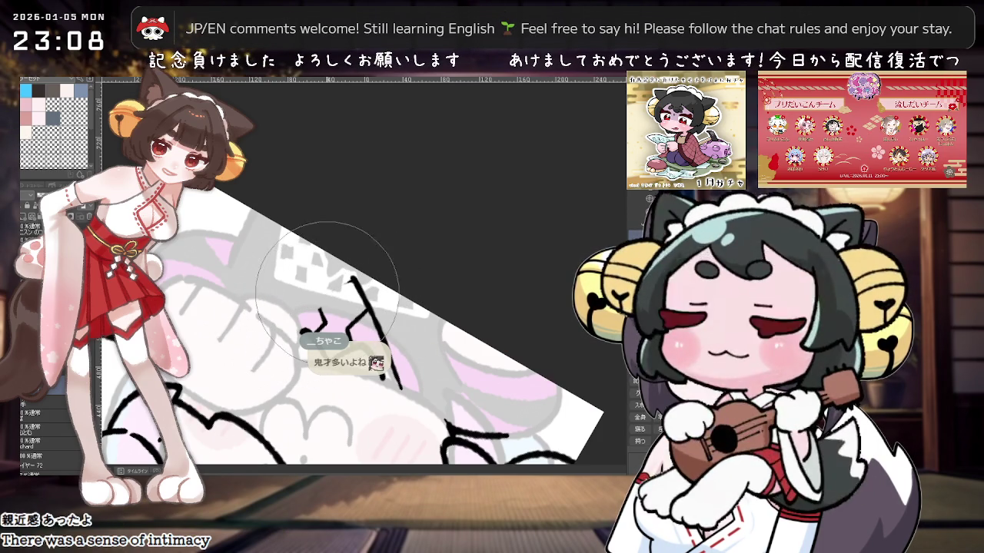
drag(292, 311, 352, 278)
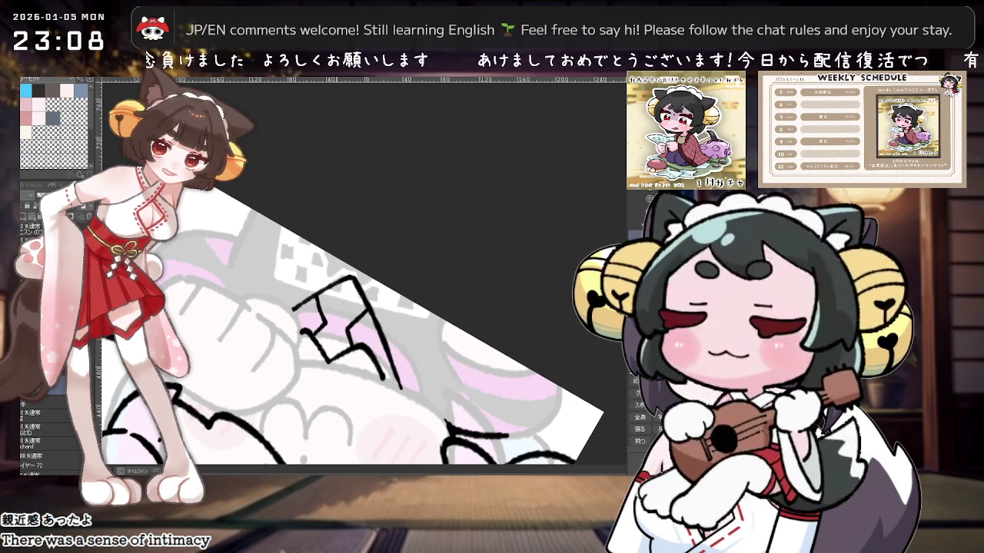
Step: Level the view and add a small ink stroke to the collar
mouse_move(318, 307)
mouse_down()
mouse_move(409, 295)
mouse_move(408, 352)
mouse_move(390, 370)
mouse_up()
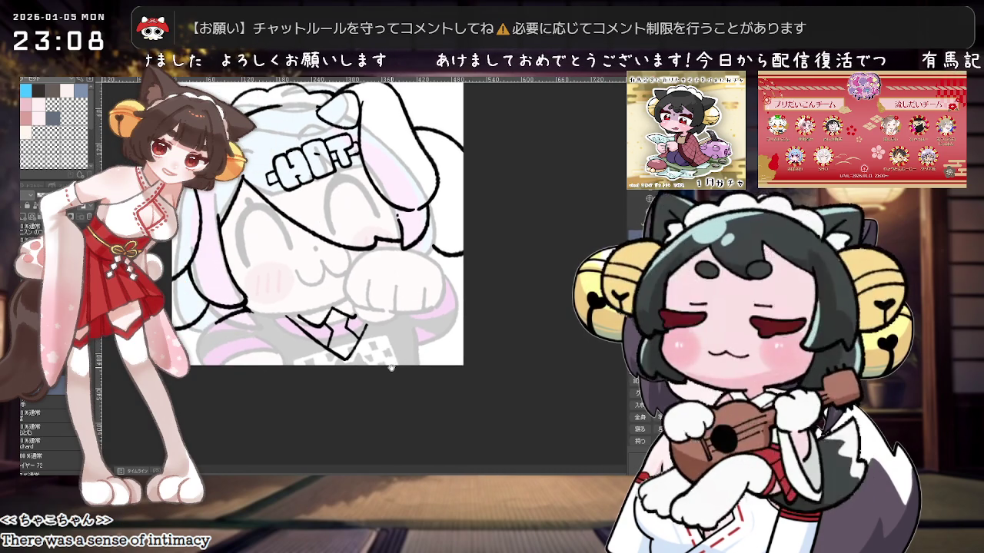
mouse_move(393, 370)
mouse_down()
mouse_move(396, 391)
mouse_move(417, 358)
mouse_up()
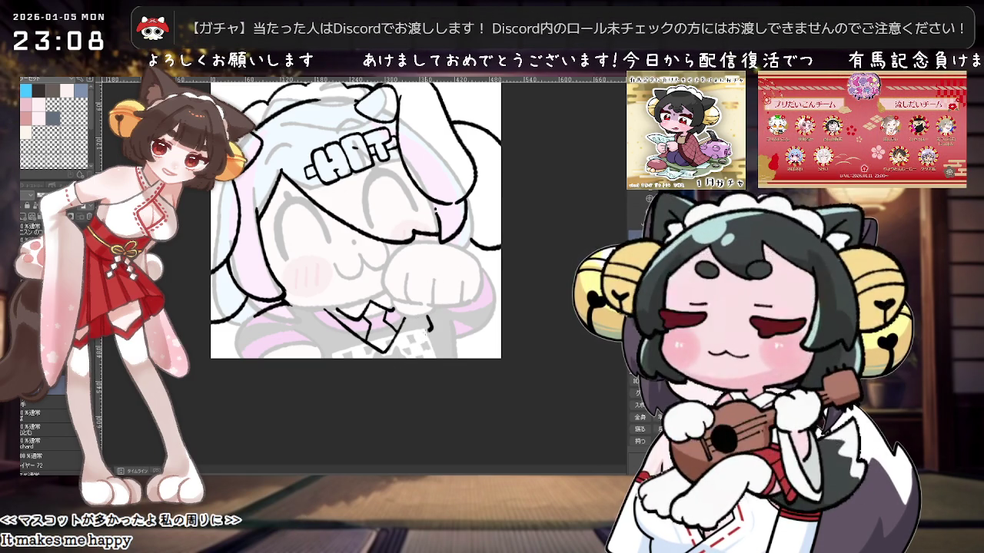
drag(428, 323, 417, 341)
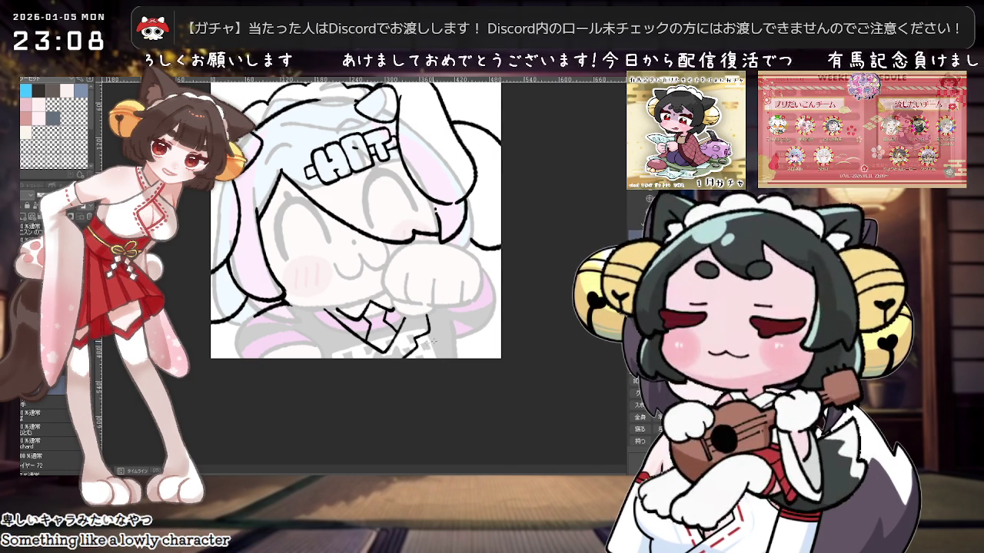
drag(311, 331, 349, 294)
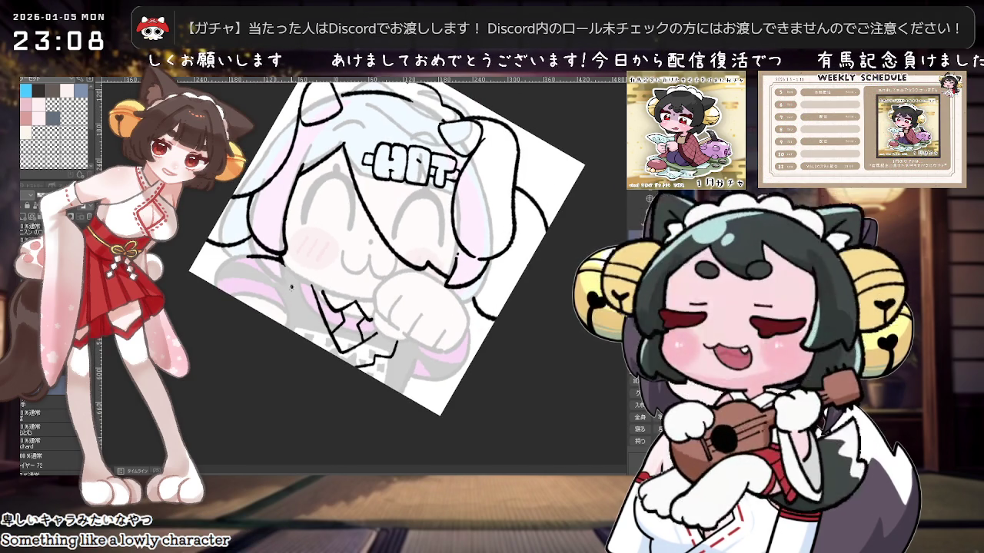
mouse_move(291, 286)
mouse_down()
mouse_move(377, 347)
mouse_move(400, 253)
mouse_up()
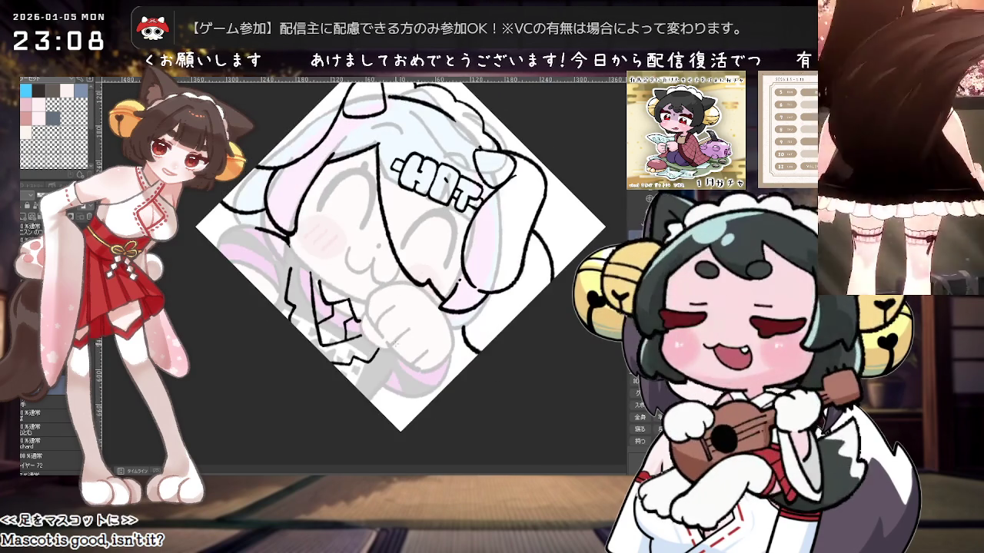
drag(399, 254, 384, 261)
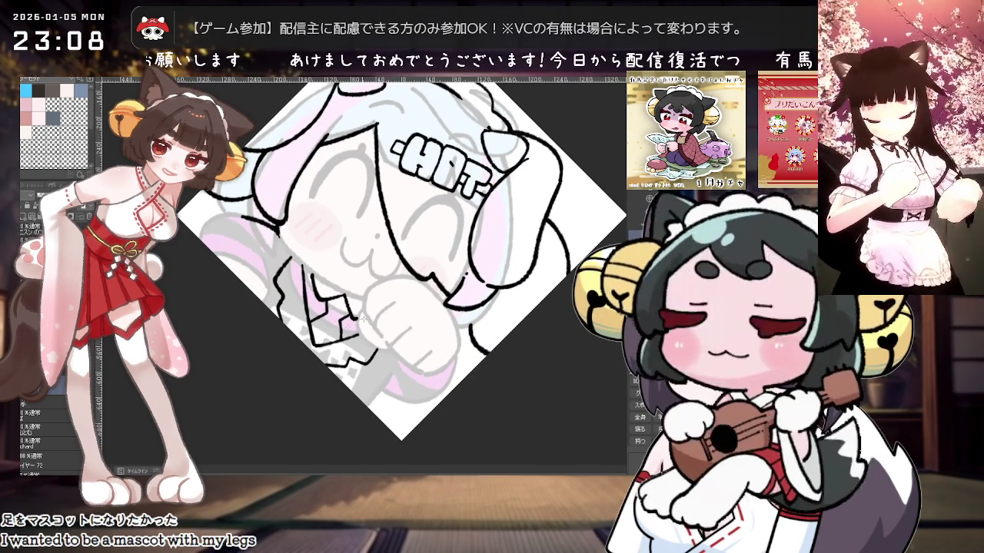
drag(362, 316, 369, 308)
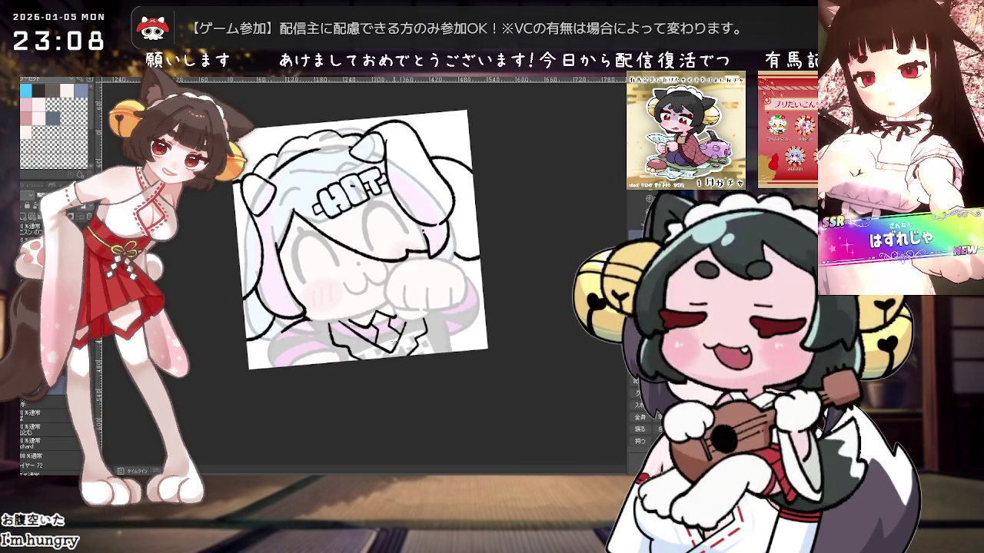
scroll(348, 229, up, 2)
drag(346, 231, 361, 245)
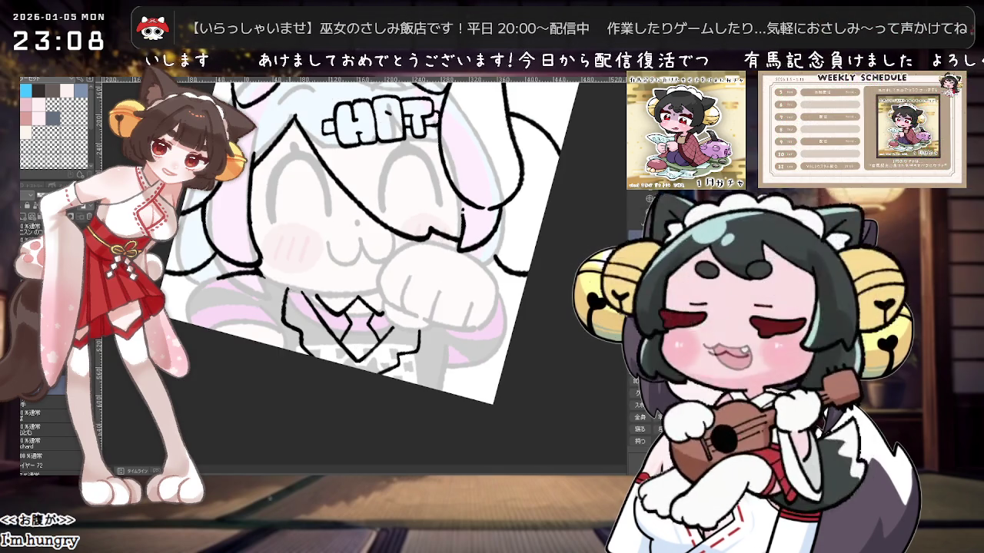
scroll(411, 309, down, 2)
scroll(411, 309, down, 1)
scroll(428, 321, up, 2)
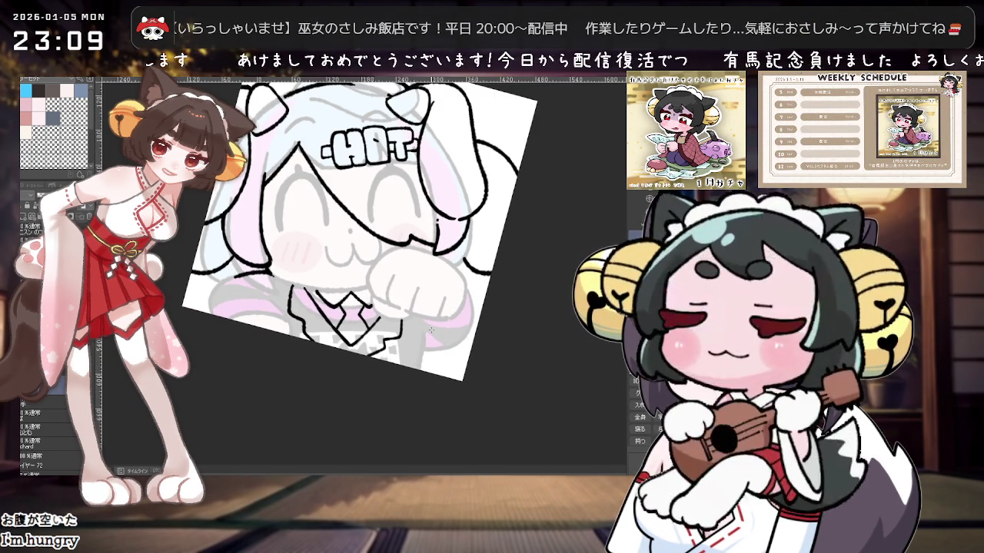
scroll(431, 331, down, 2)
scroll(338, 297, up, 1)
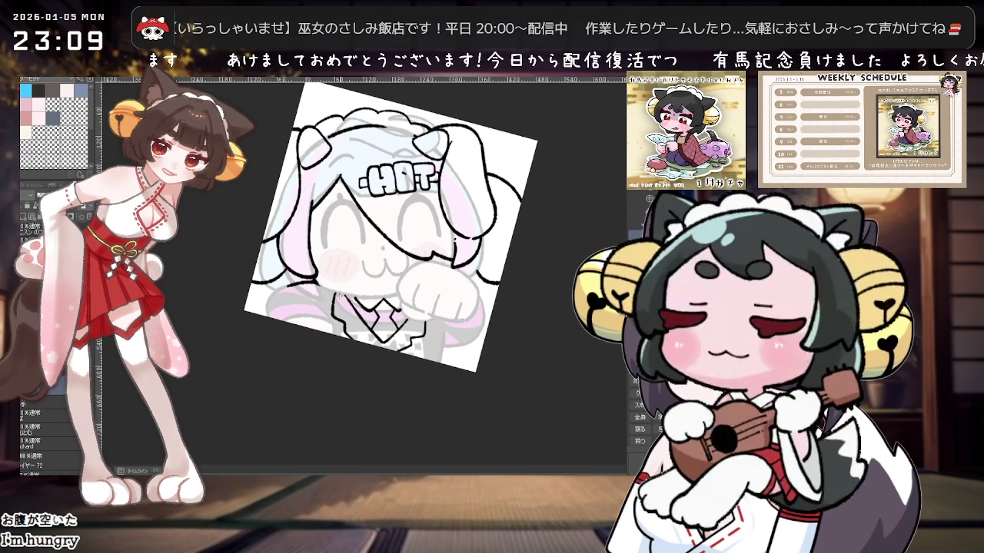
scroll(316, 286, up, 2)
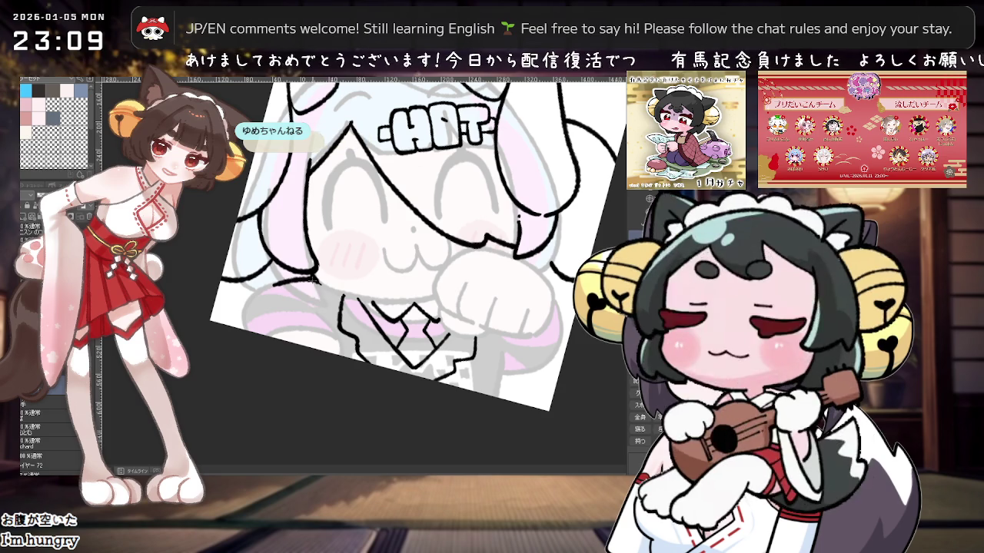
scroll(335, 301, down, 2)
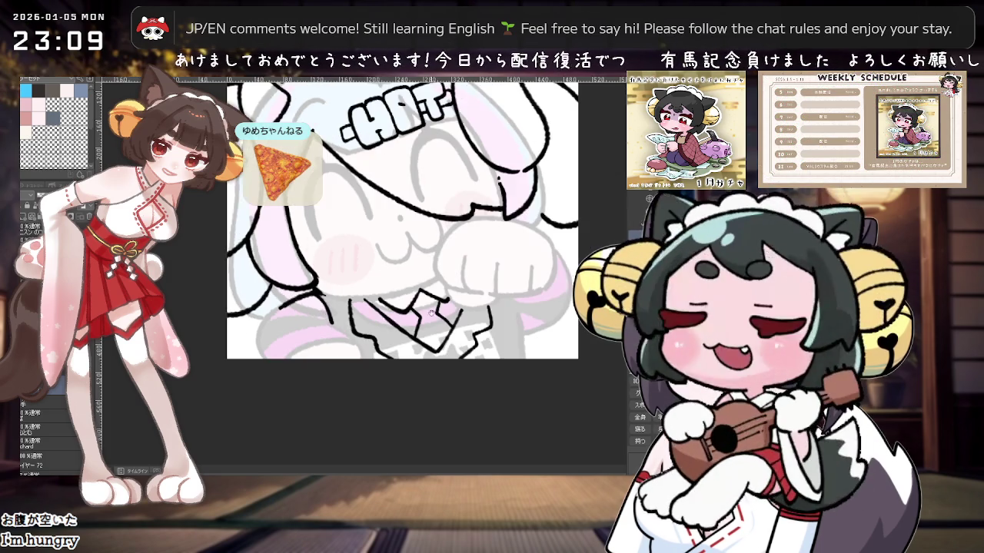
key(ctrl+0)
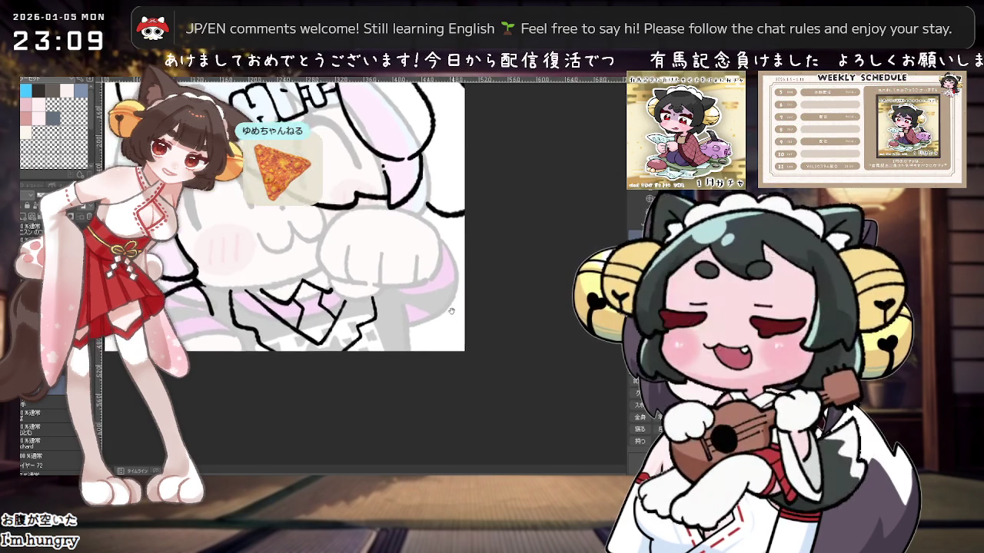
mouse_move(482, 315)
mouse_down()
mouse_move(405, 352)
mouse_move(428, 363)
mouse_move(460, 353)
mouse_up()
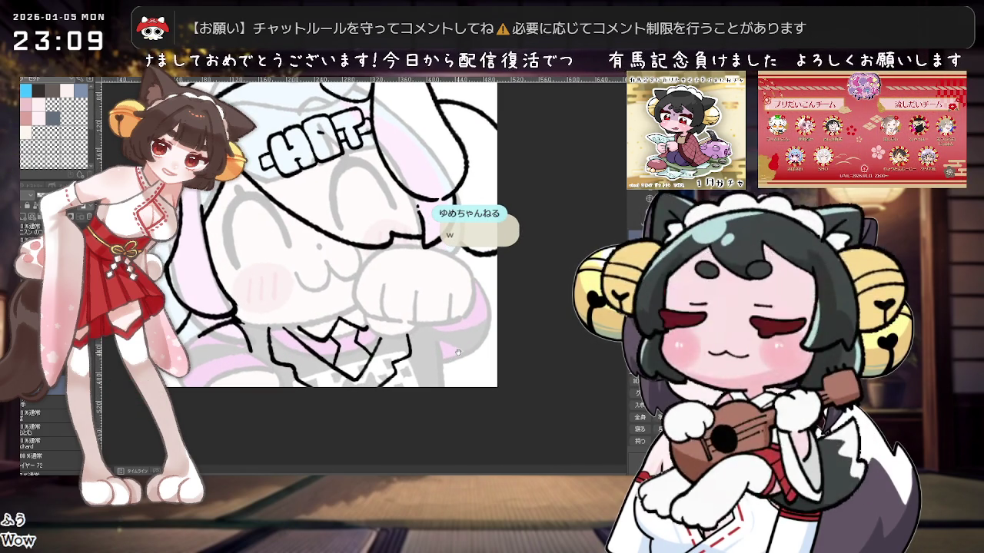
mouse_move(458, 353)
mouse_down()
mouse_move(438, 351)
mouse_move(445, 384)
mouse_up()
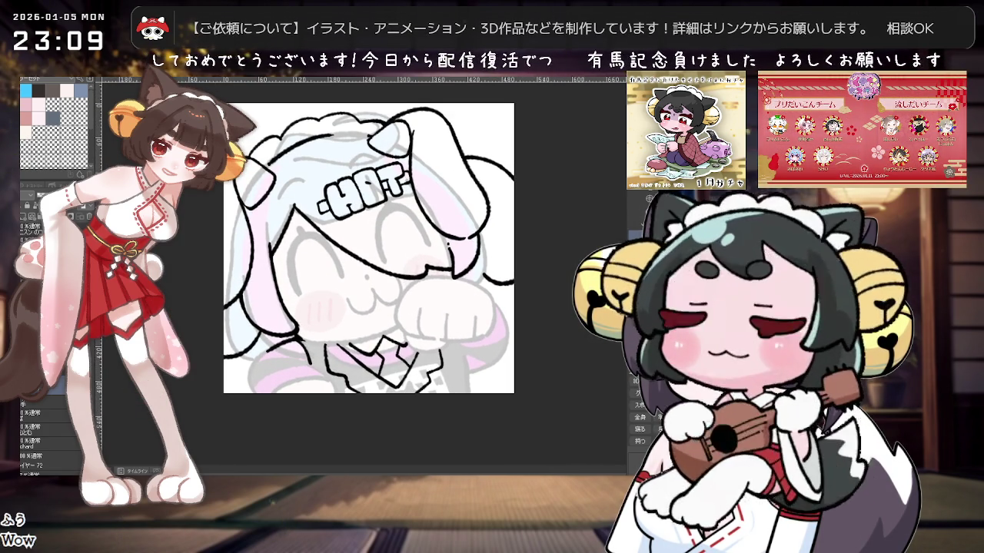
mouse_move(331, 290)
mouse_down()
mouse_move(343, 362)
mouse_move(356, 312)
mouse_move(373, 321)
mouse_up()
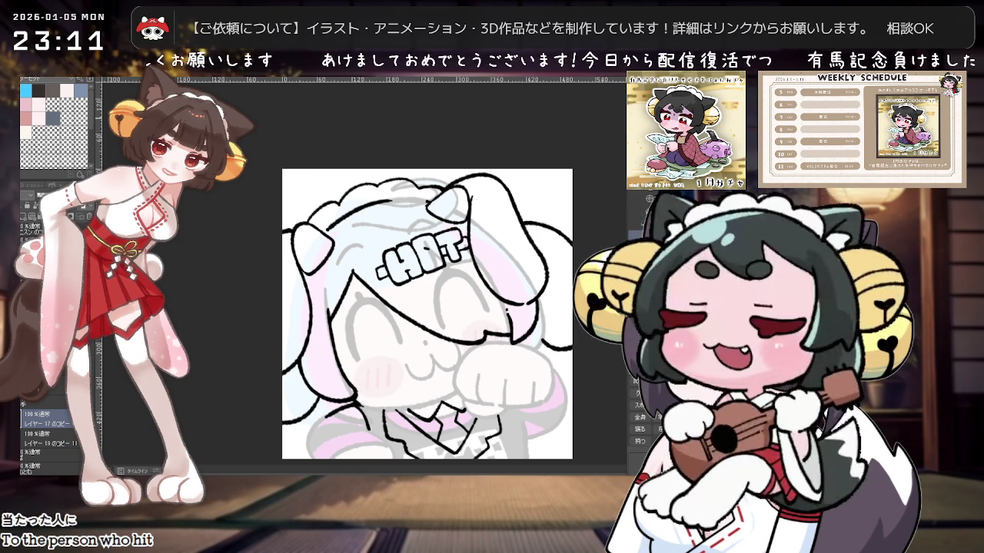
key(ctrl+Tab)
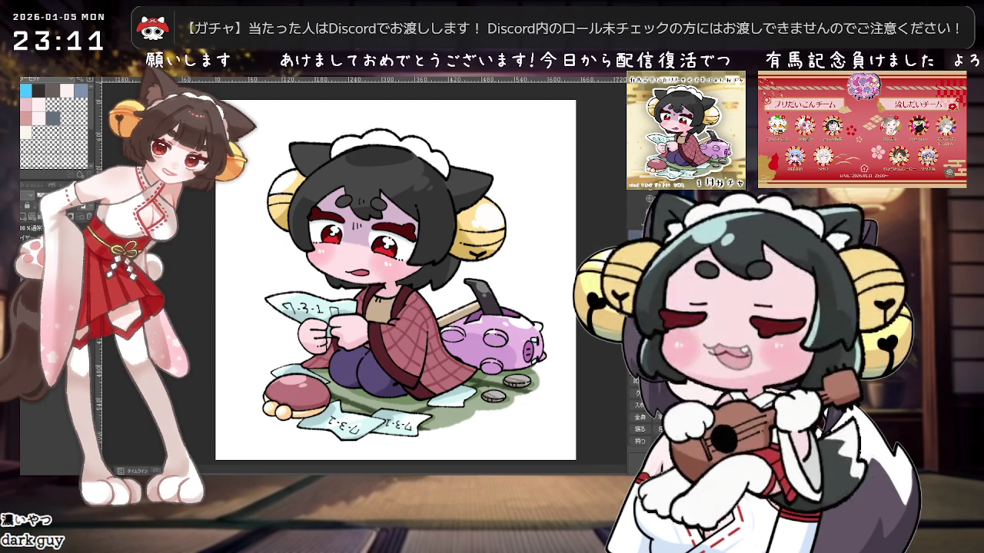
key(ctrl+Tab)
scroll(434, 198, up, 2)
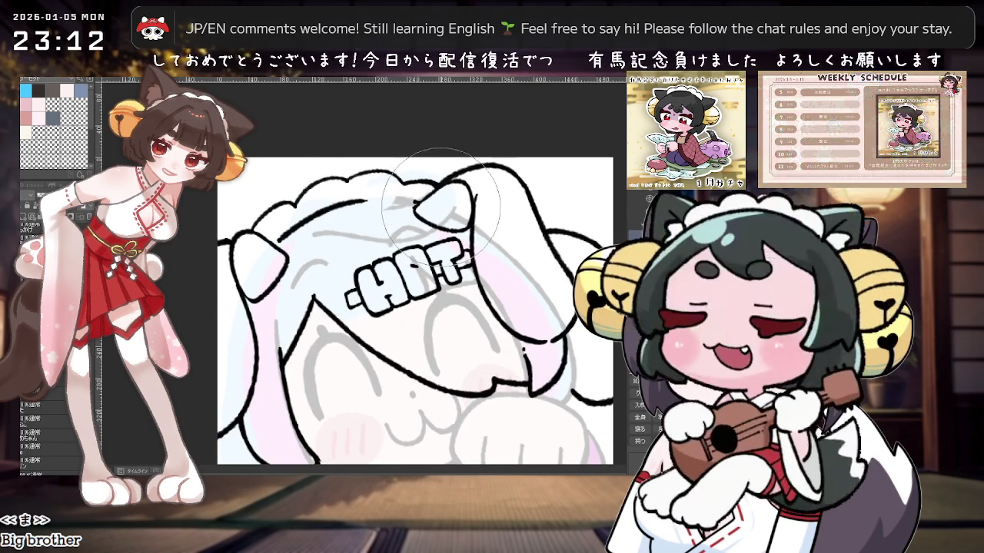
key(minus)
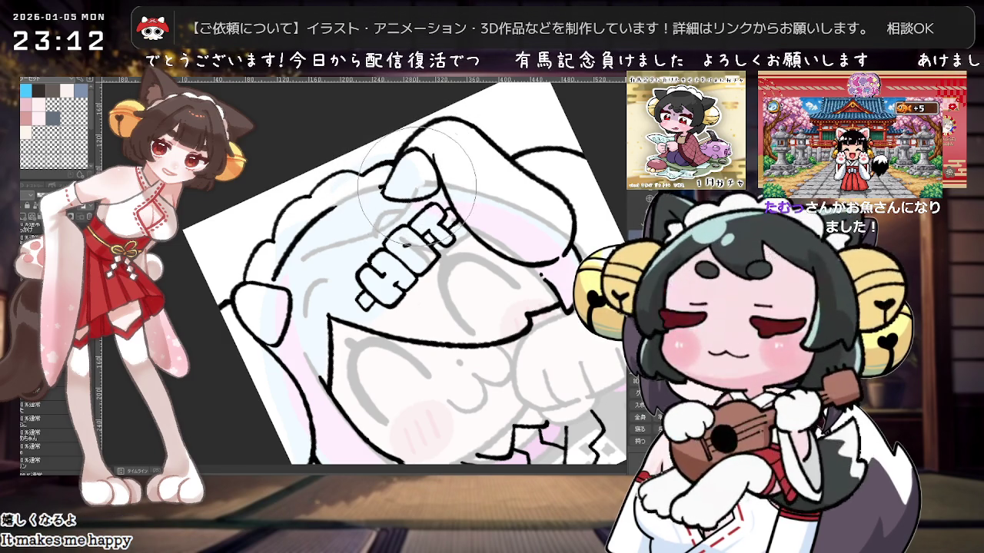
mouse_move(516, 189)
mouse_down()
mouse_move(498, 144)
mouse_move(492, 247)
mouse_move(461, 261)
mouse_up()
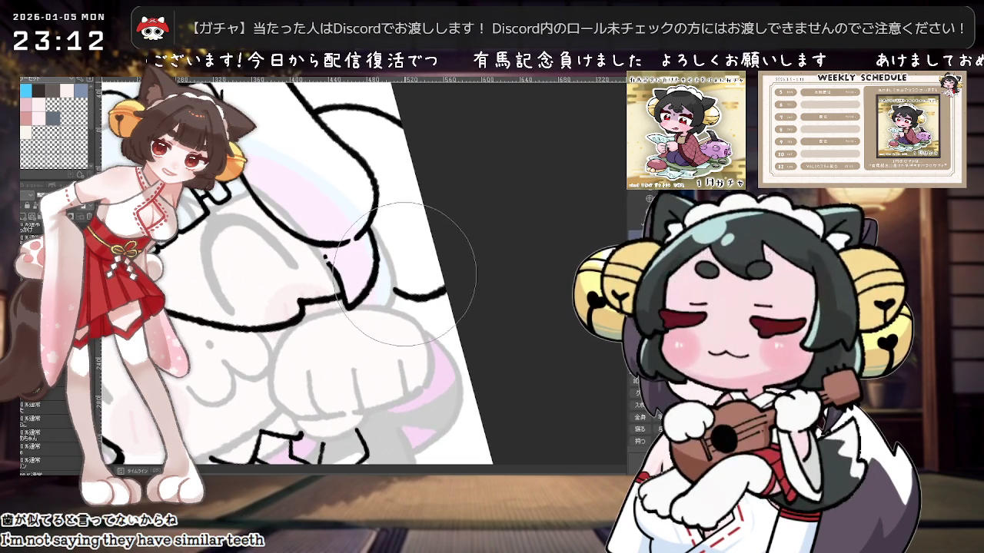
mouse_move(428, 288)
mouse_down()
mouse_move(421, 304)
mouse_move(412, 259)
mouse_move(430, 230)
mouse_up()
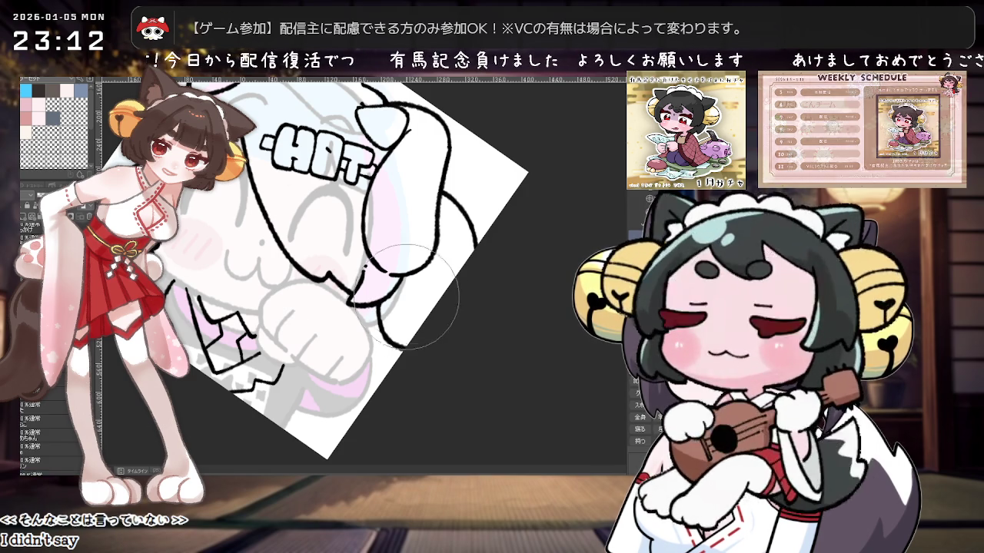
key(asciicircum)
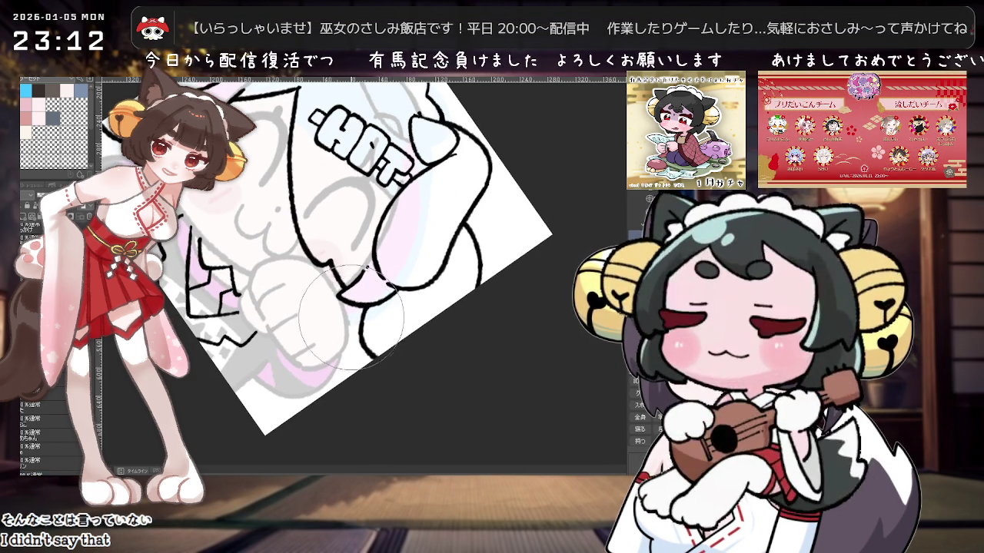
key(minus)
key(ctrl+minus)
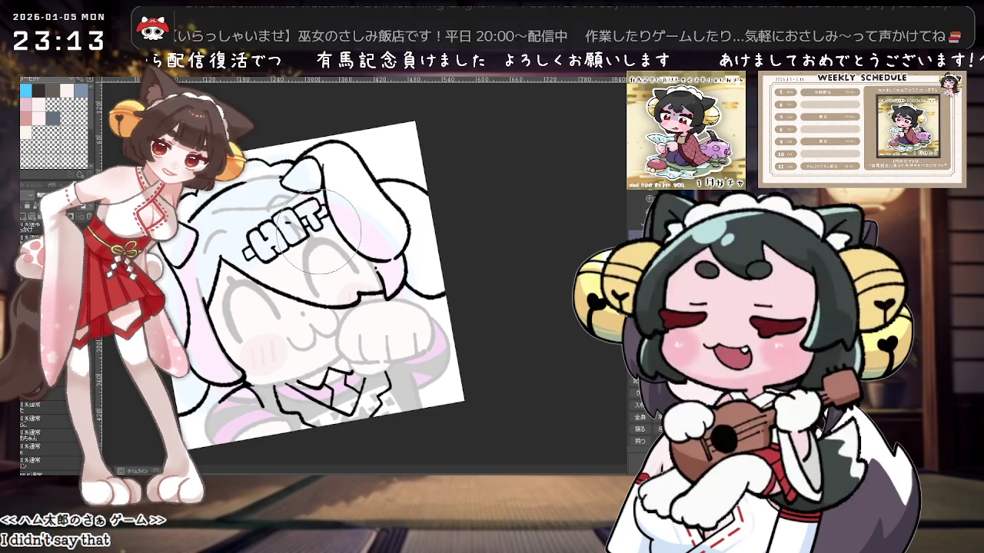
Step: Turn the view upright and hide the pink and blue colouring layer
scroll(323, 230, up, 1)
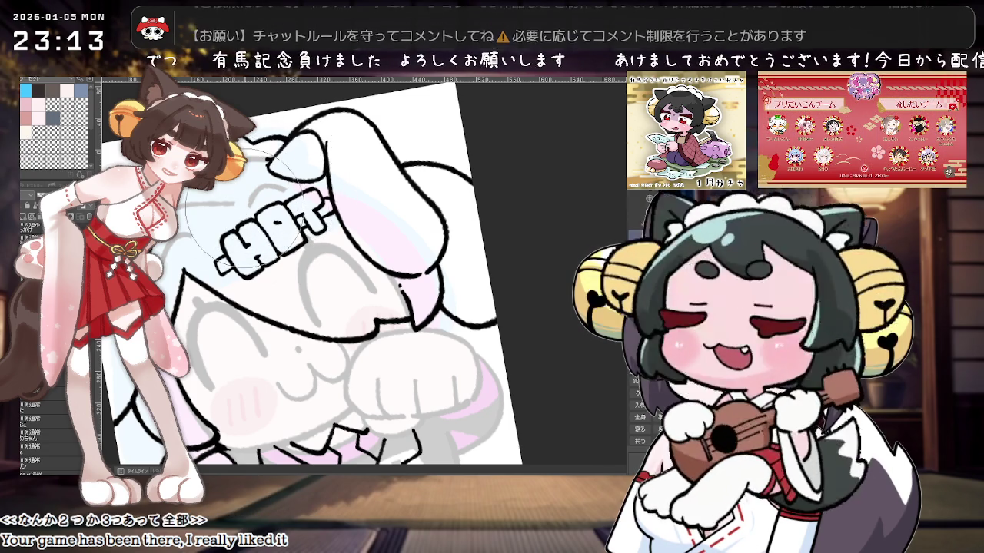
scroll(286, 174, down, 2)
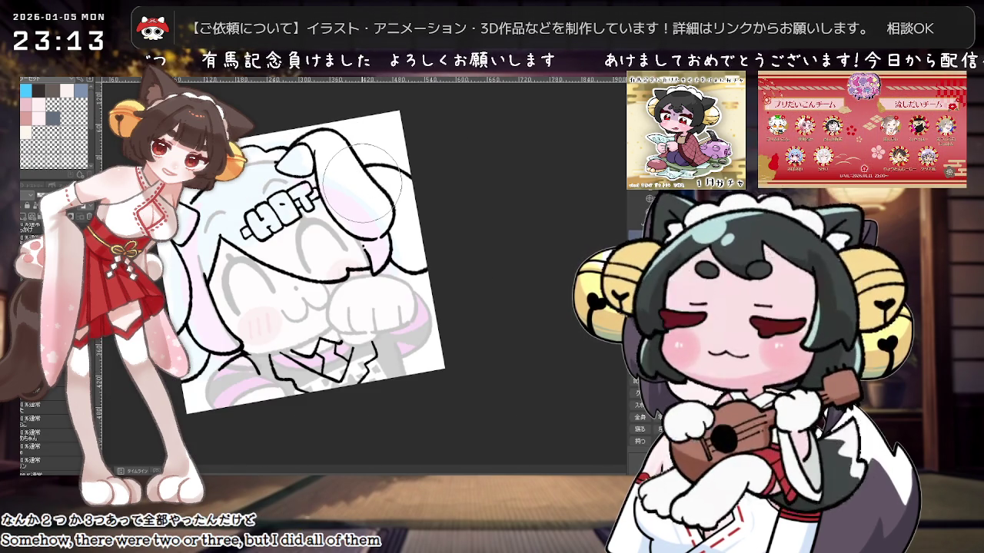
drag(361, 183, 230, 208)
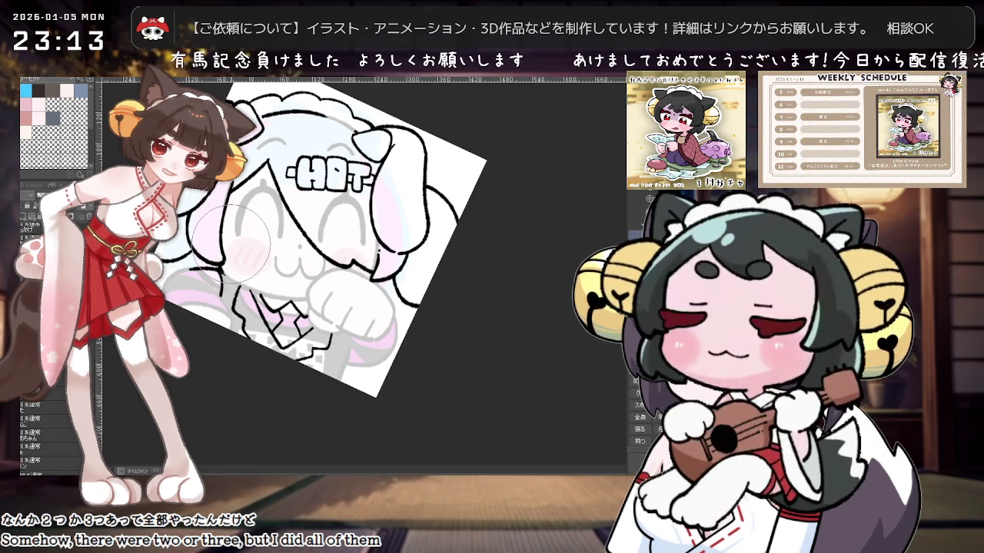
drag(231, 243, 230, 245)
scroll(230, 245, up, 2)
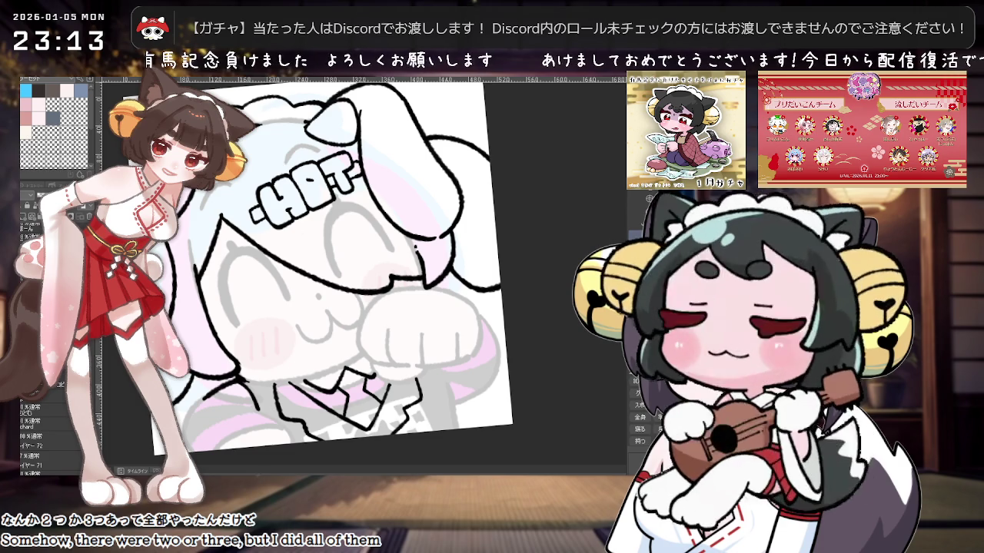
key(ctrl+z)
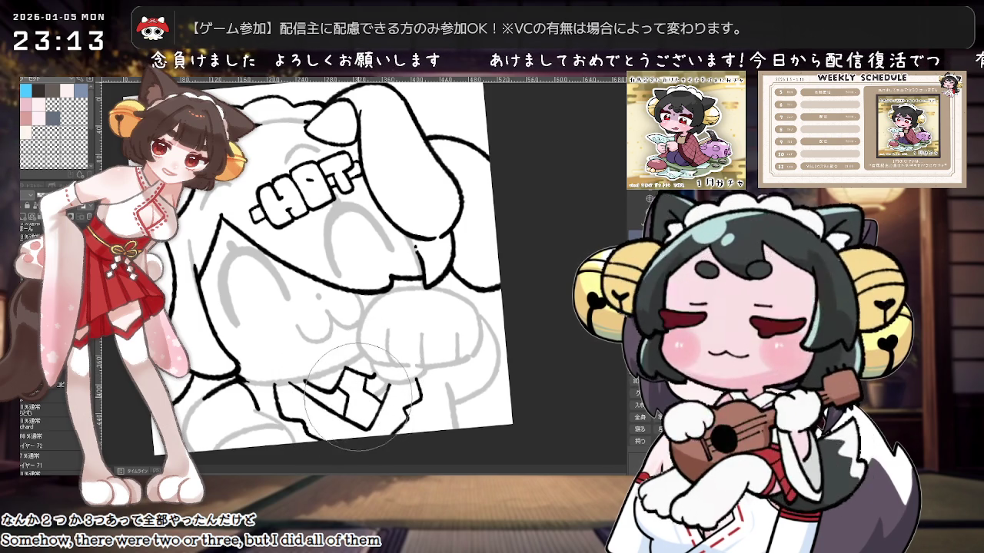
Step: Adjust the canvas zoom and rotation to frame the chibi for colouring
key(ctrl+minus)
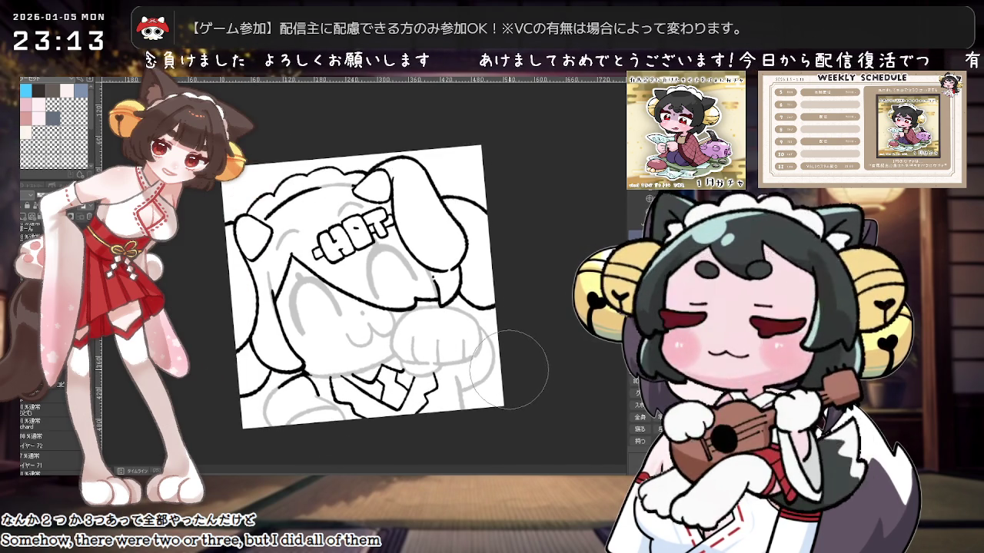
key(asciicircum)
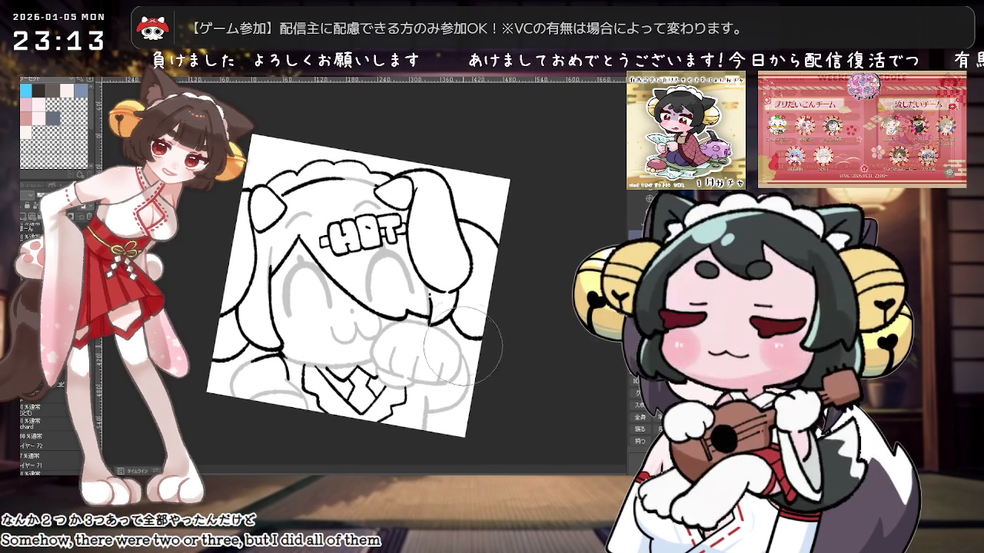
key(ctrl+plus)
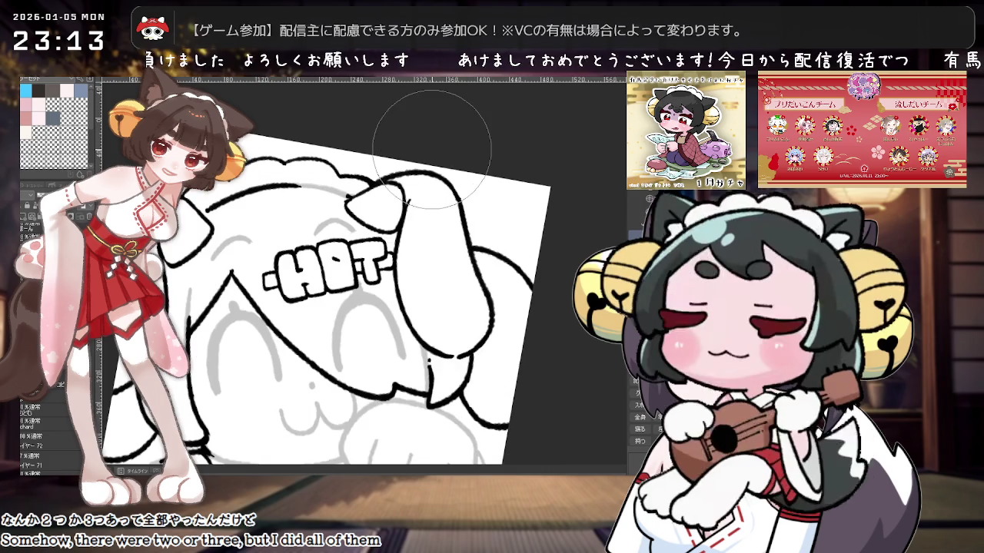
key(ctrl+minus)
key(minus)
key(ctrl+plus)
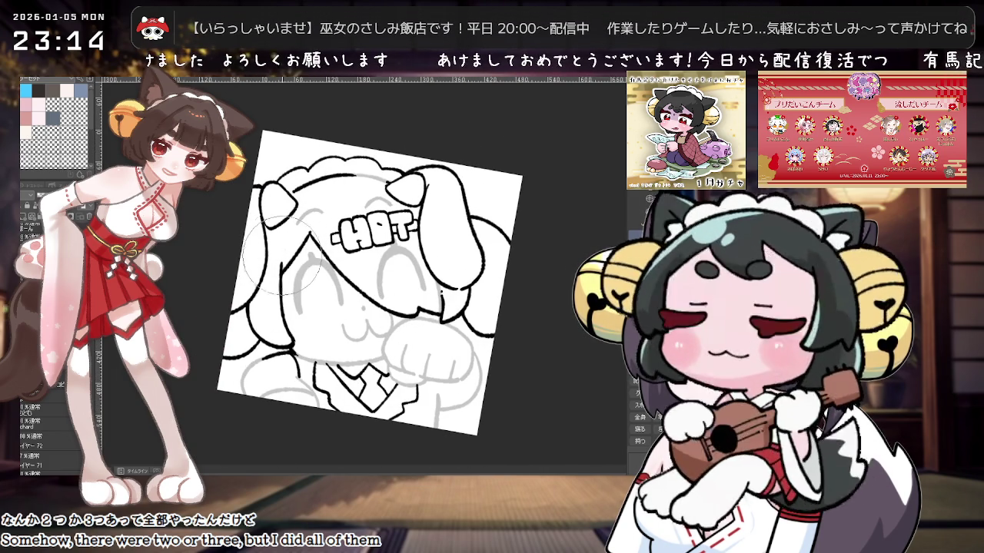
scroll(400, 167, down, 2)
scroll(507, 140, up, 1)
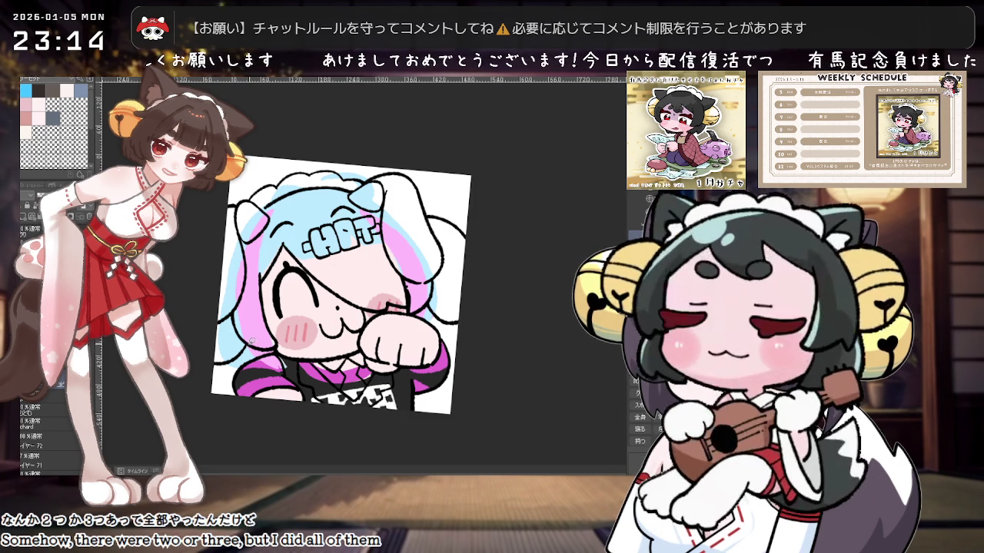
Step: Lasso-fill the left and top hair light blue and the right hair blue and pink
drag(206, 211, 314, 207)
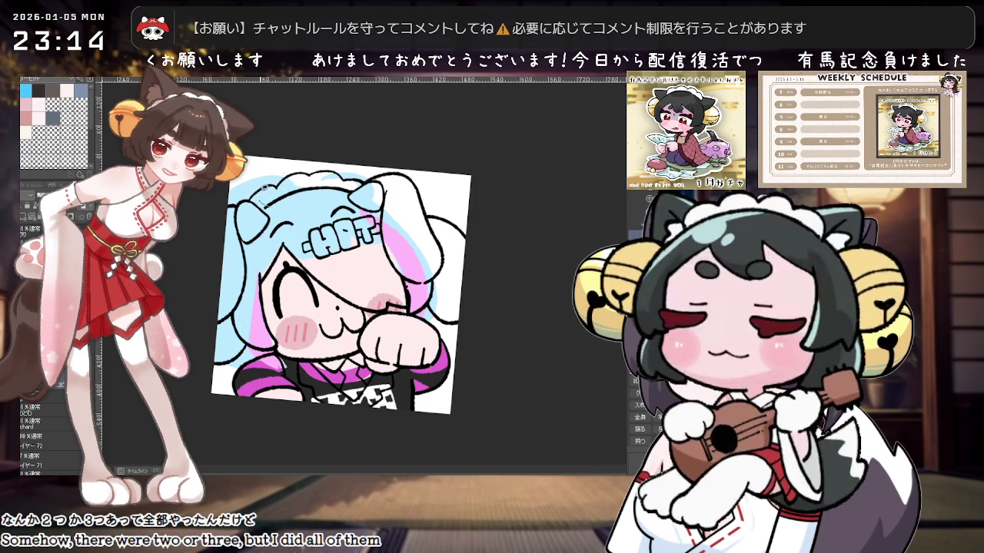
drag(264, 190, 377, 183)
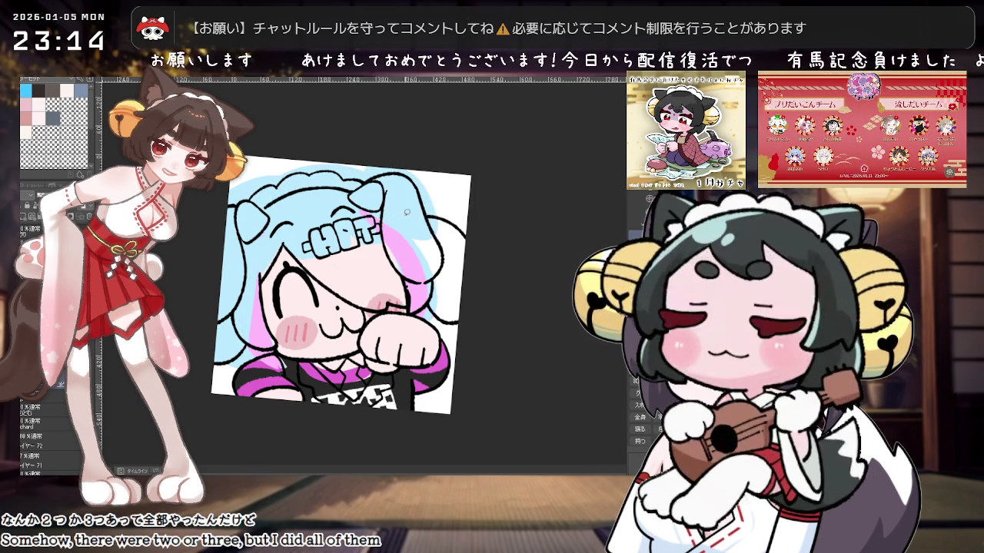
drag(430, 184, 486, 274)
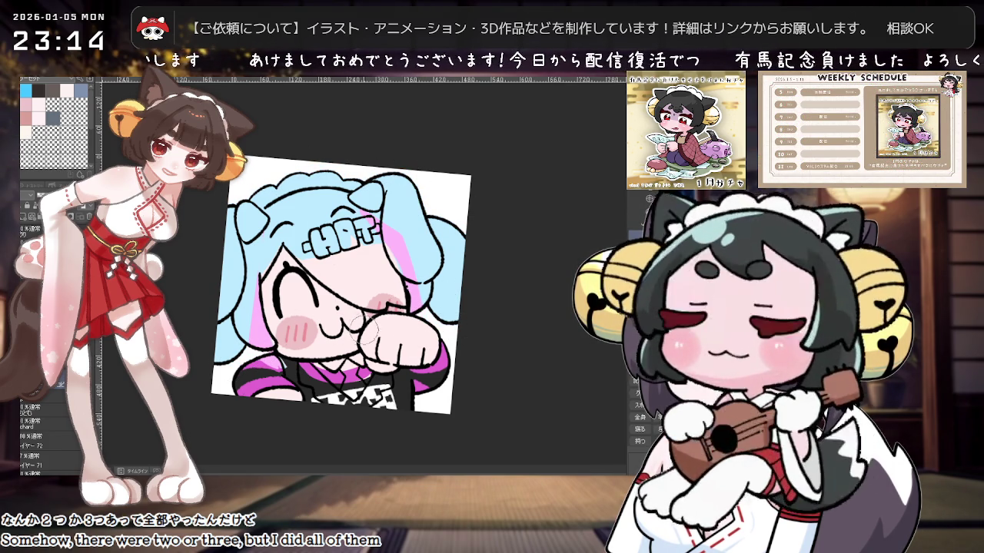
scroll(279, 349, up, 3)
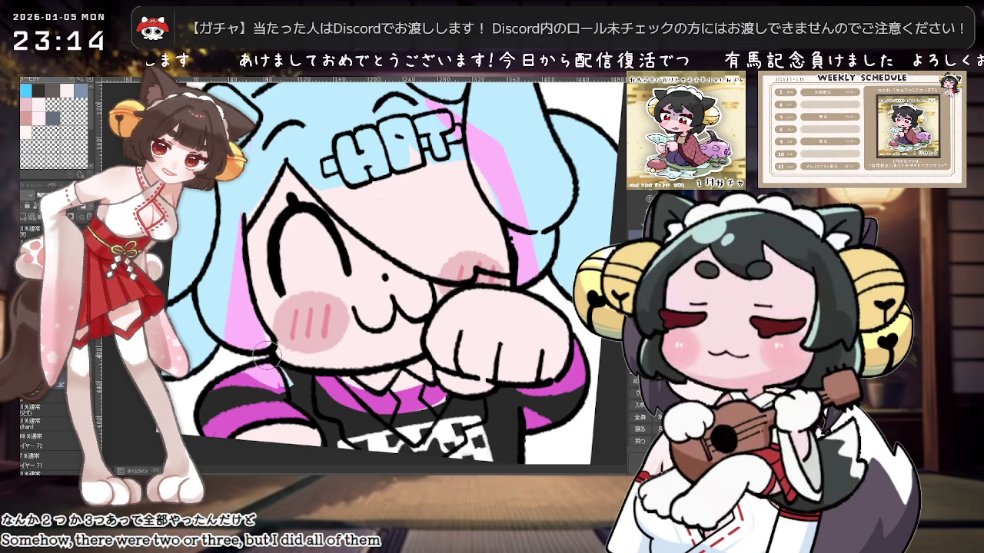
Step: Rotate and zoom the view to bring the face and raised paw into position
scroll(346, 330, down, 4)
scroll(452, 315, down, 1)
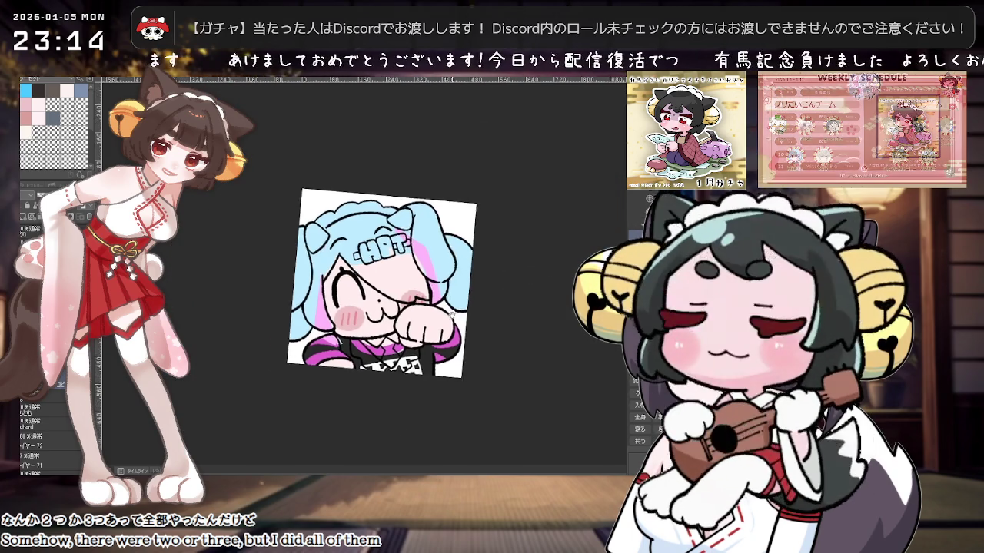
scroll(452, 315, up, 2)
scroll(432, 361, up, 1)
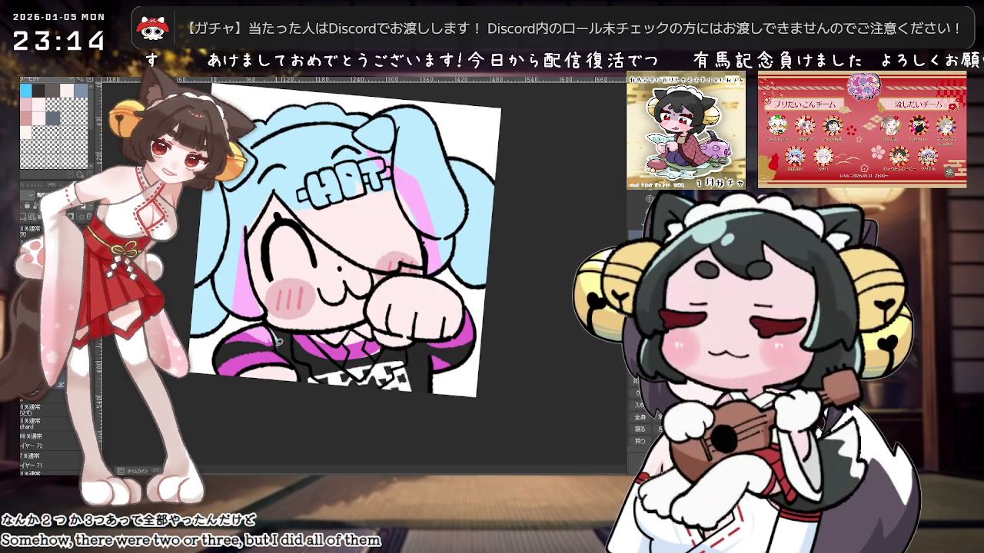
drag(307, 349, 380, 368)
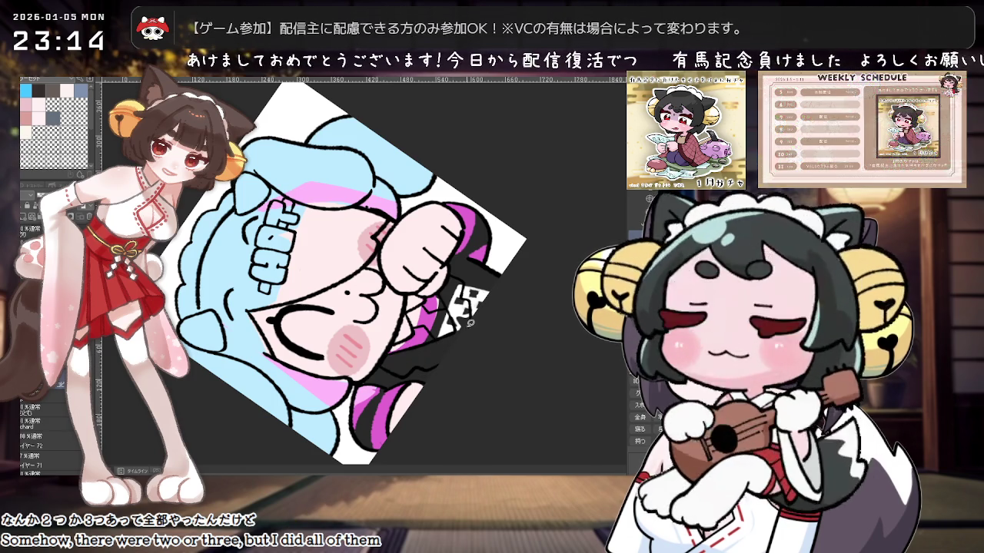
drag(454, 334, 495, 234)
scroll(494, 235, up, 2)
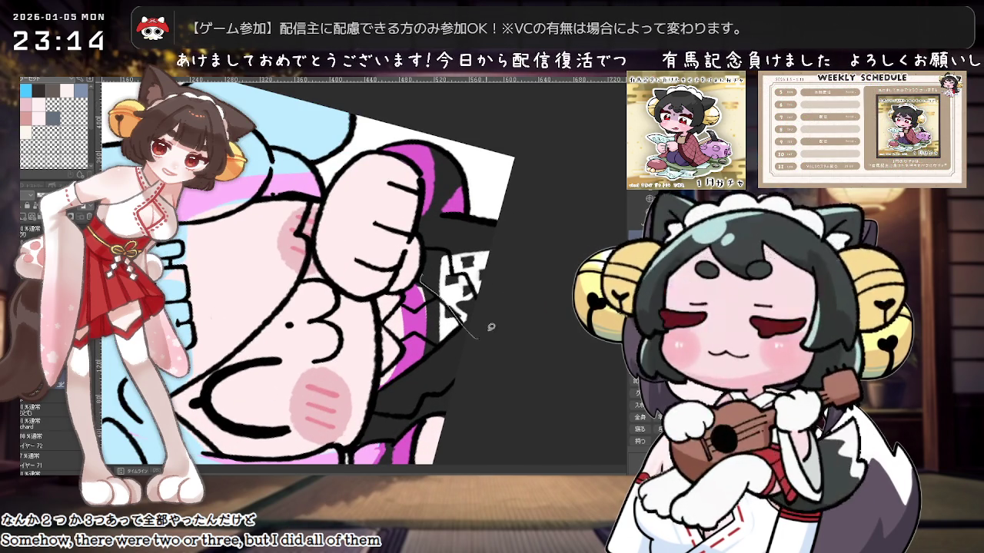
drag(433, 252, 478, 330)
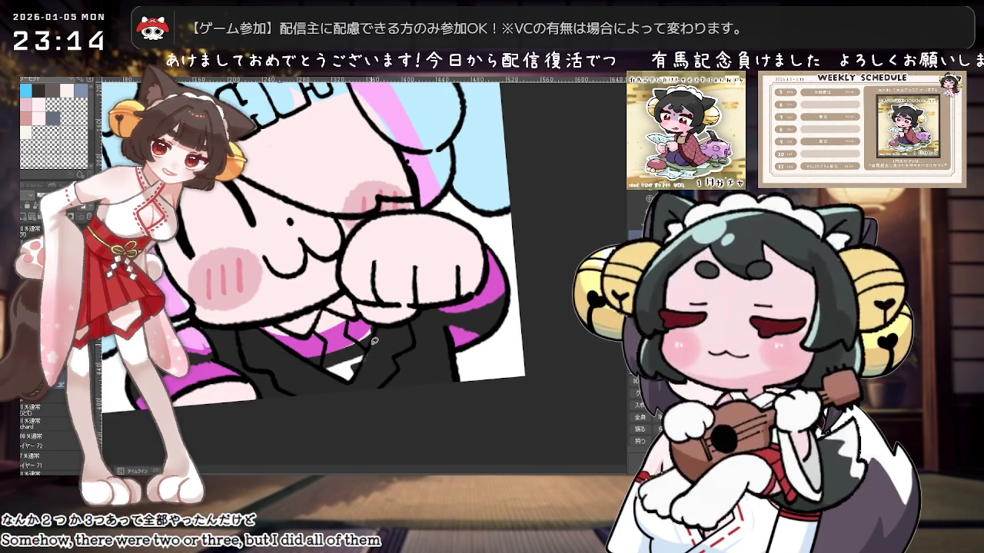
scroll(374, 340, down, 3)
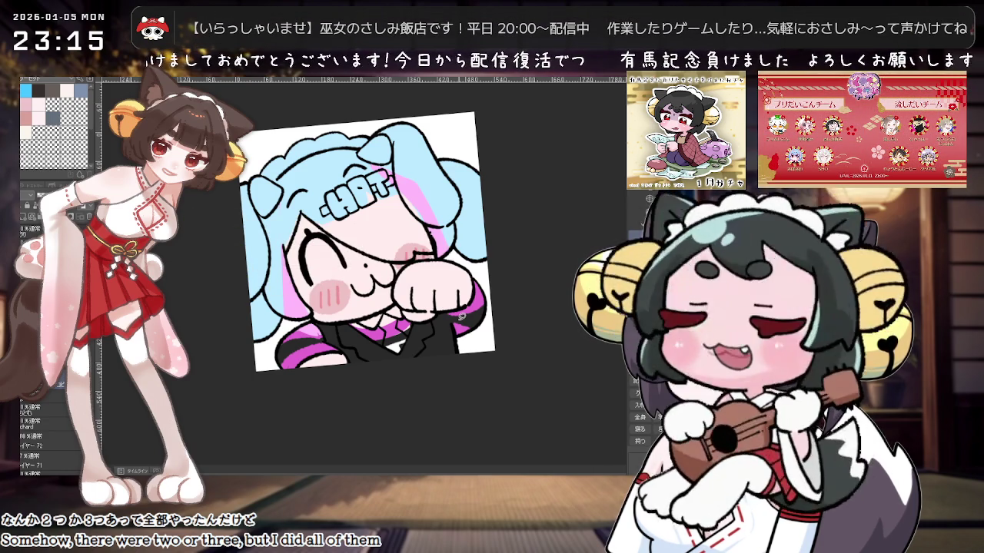
scroll(402, 301, up, 2)
scroll(411, 322, up, 2)
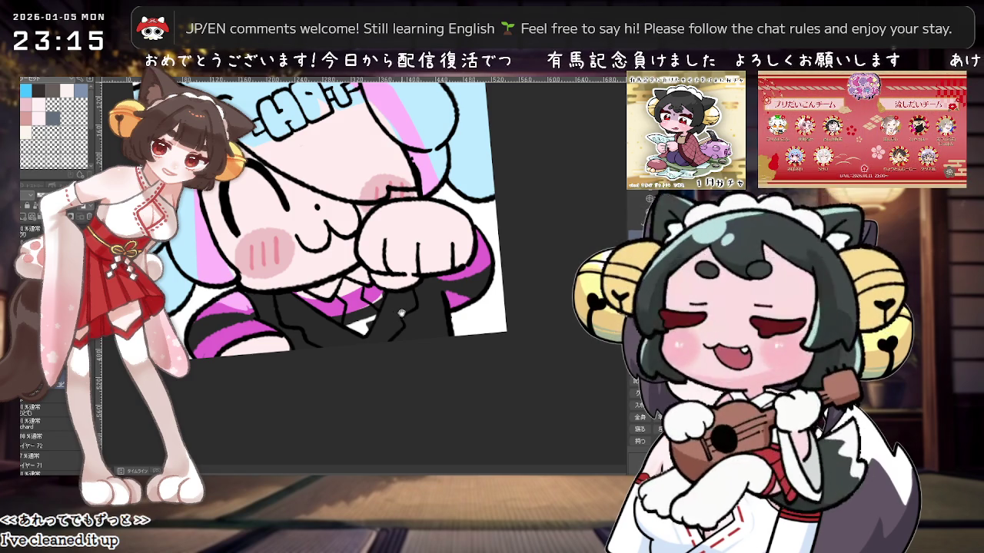
Step: Paint white over the top and left edge of the raised paw
drag(401, 313, 432, 319)
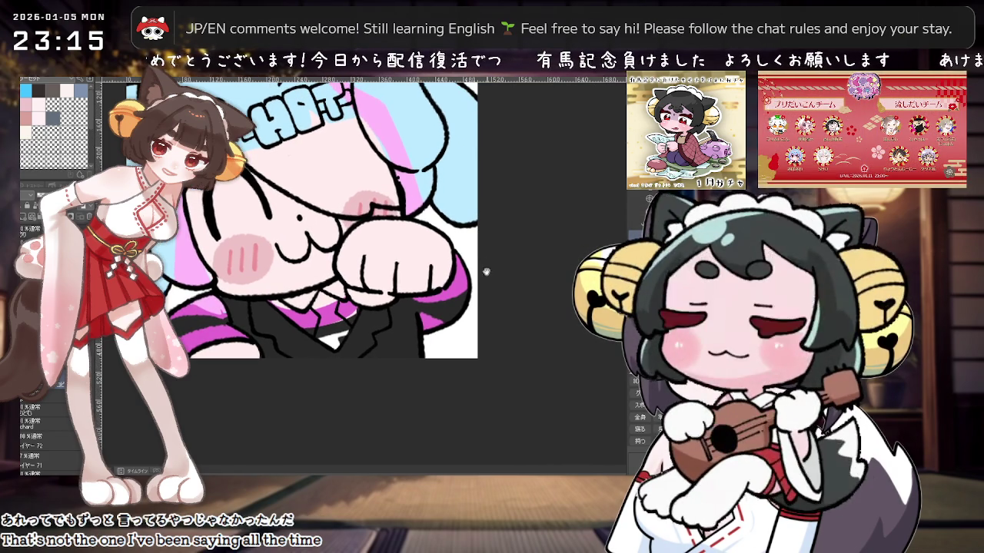
drag(445, 256, 429, 299)
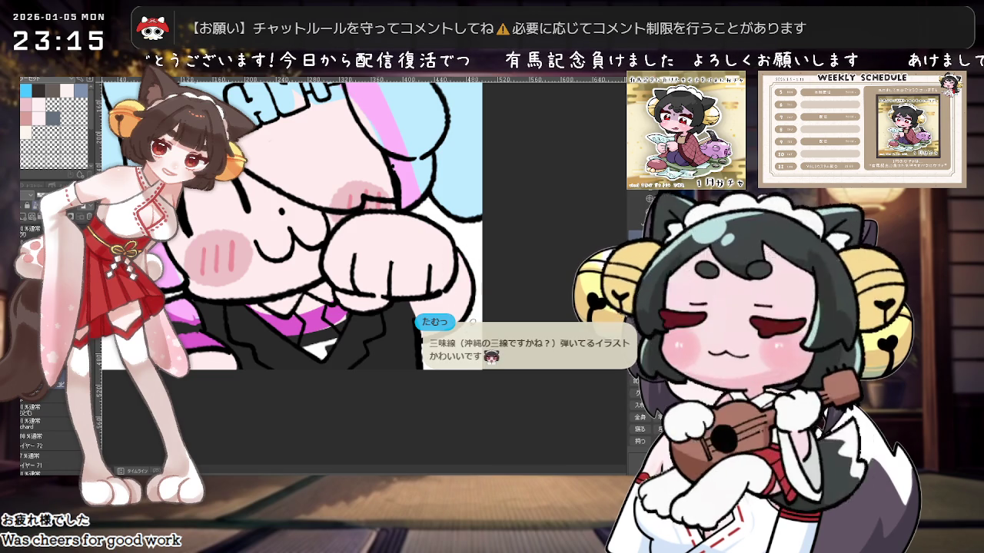
scroll(469, 314, down, 2)
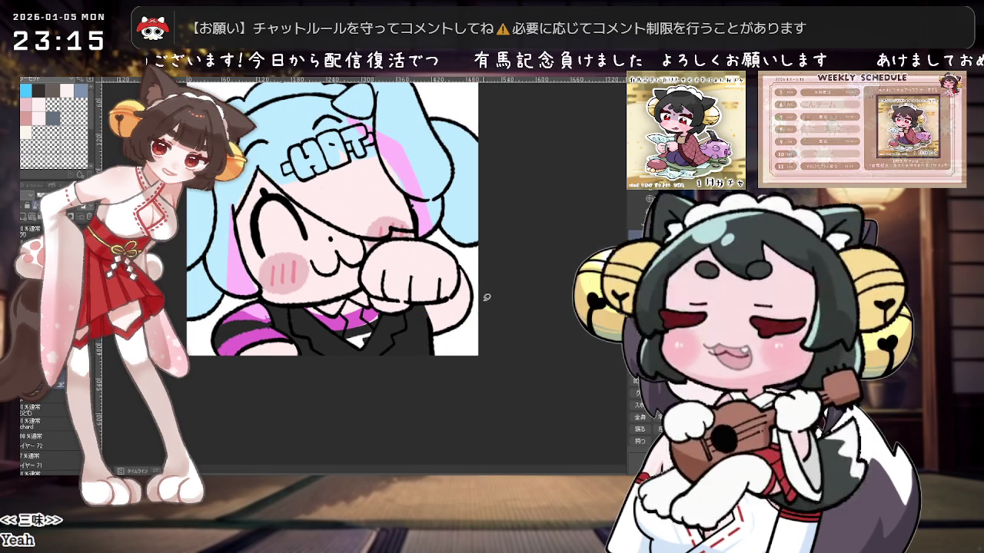
scroll(484, 298, up, 1)
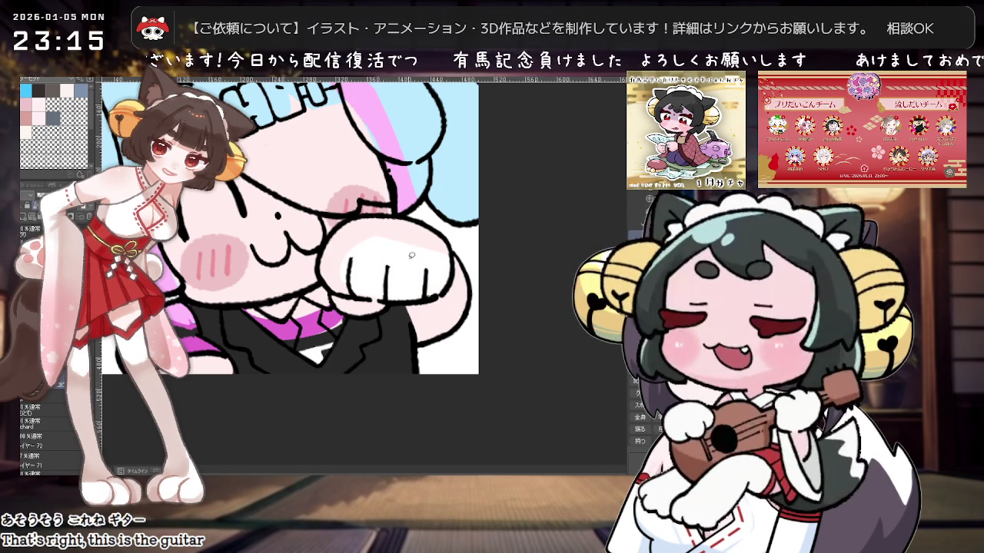
drag(354, 250, 391, 286)
mouse_move(332, 273)
mouse_down()
mouse_move(344, 288)
mouse_move(349, 222)
mouse_move(451, 268)
mouse_up()
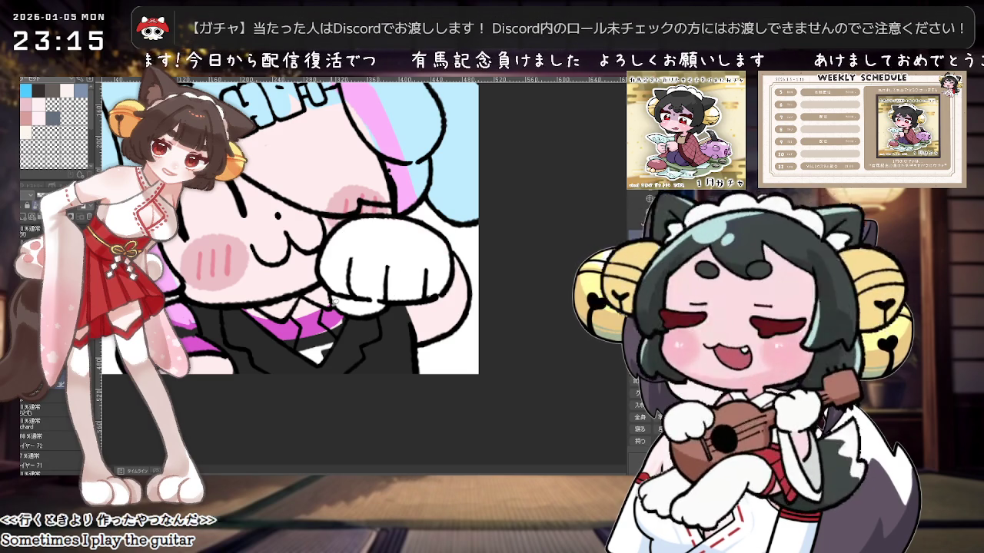
Step: Widen the white shirt below the paw over the black jacket
drag(323, 359, 347, 296)
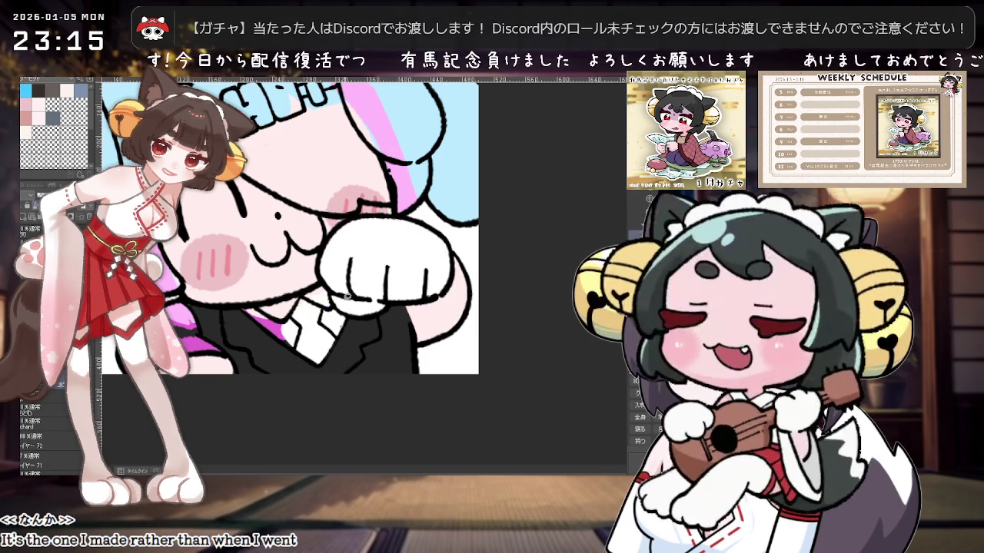
key(asciicircum)
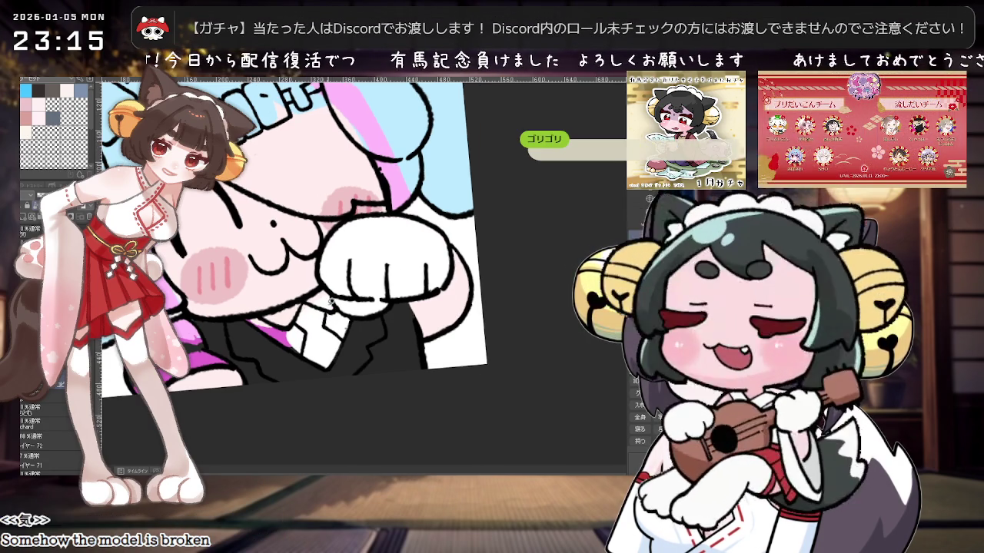
key(asciicircum)
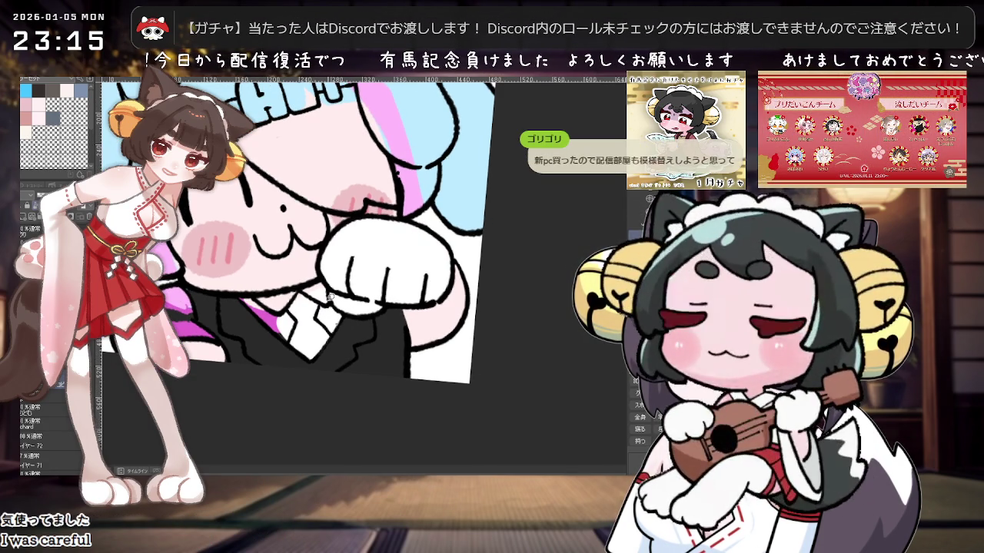
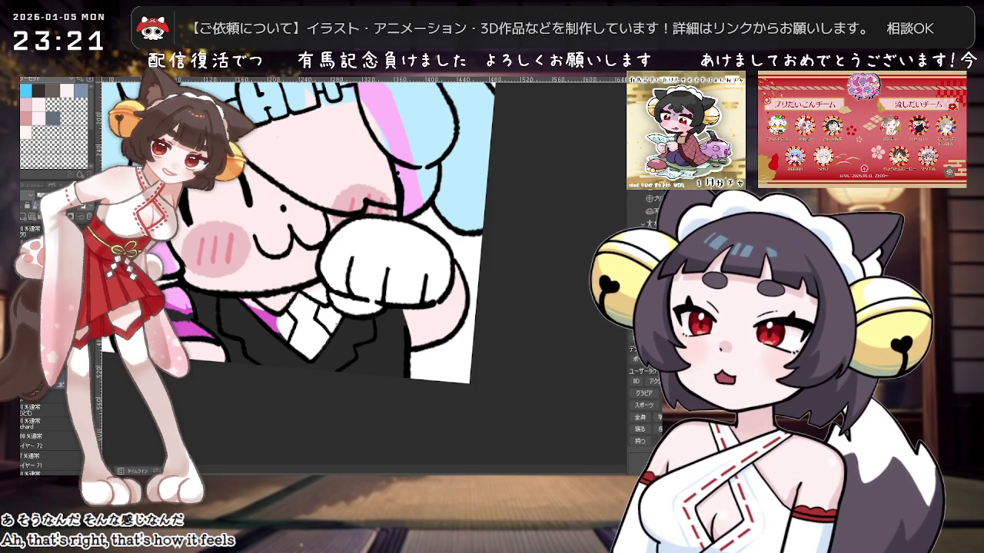
Step: Tilt the canvas and undo the purple stripes so the sleeve is plain pink
drag(307, 307, 331, 263)
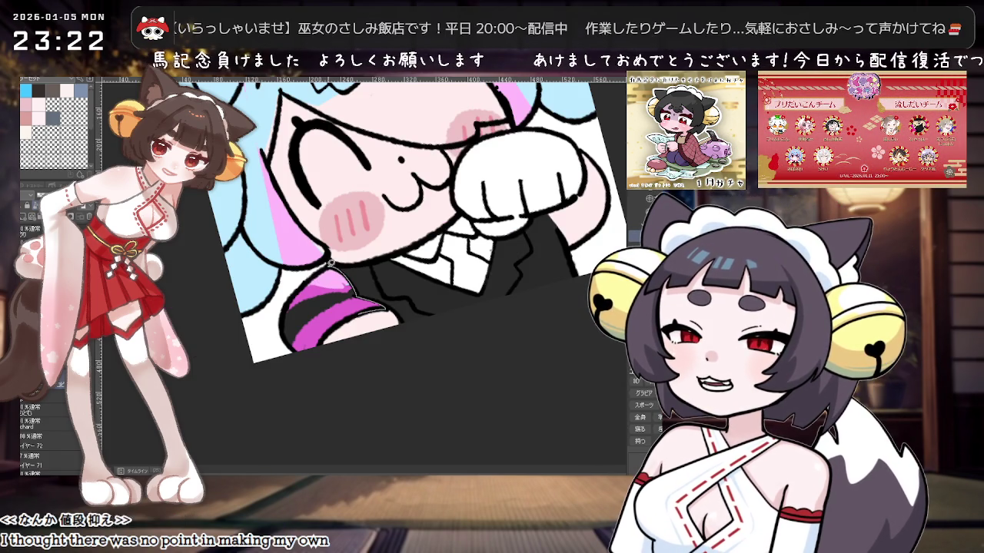
key(ctrl+z)
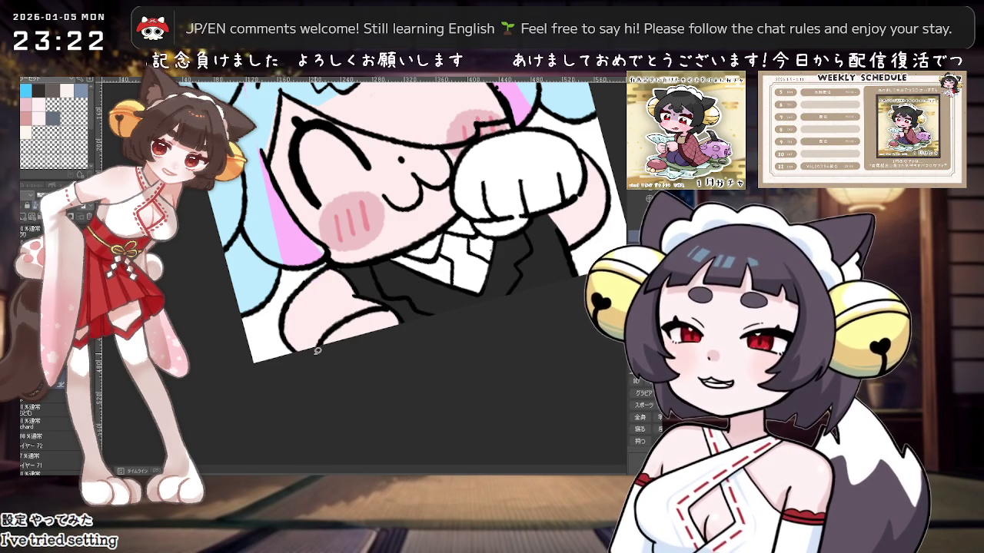
scroll(400, 338, down, 2)
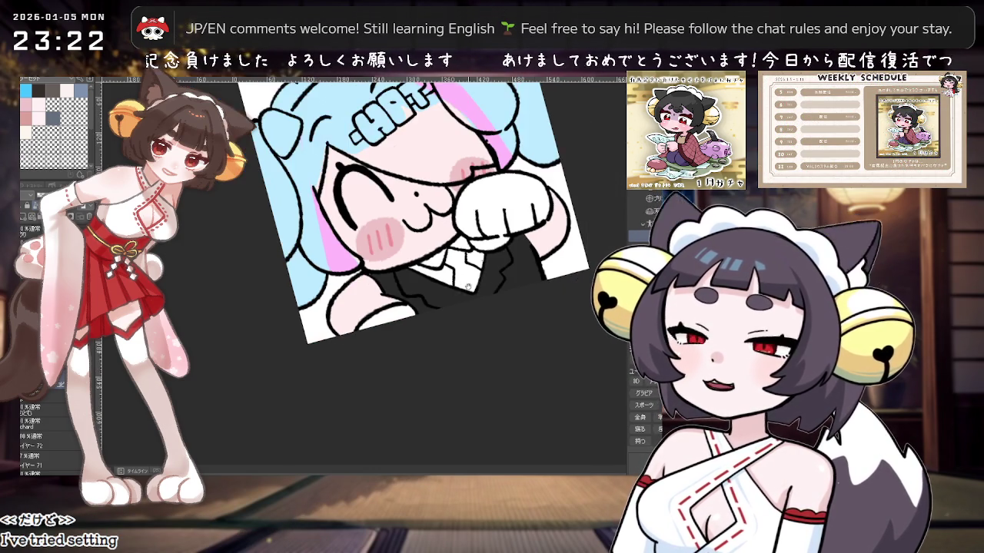
scroll(436, 324, down, 2)
scroll(436, 323, up, 1)
scroll(430, 320, up, 1)
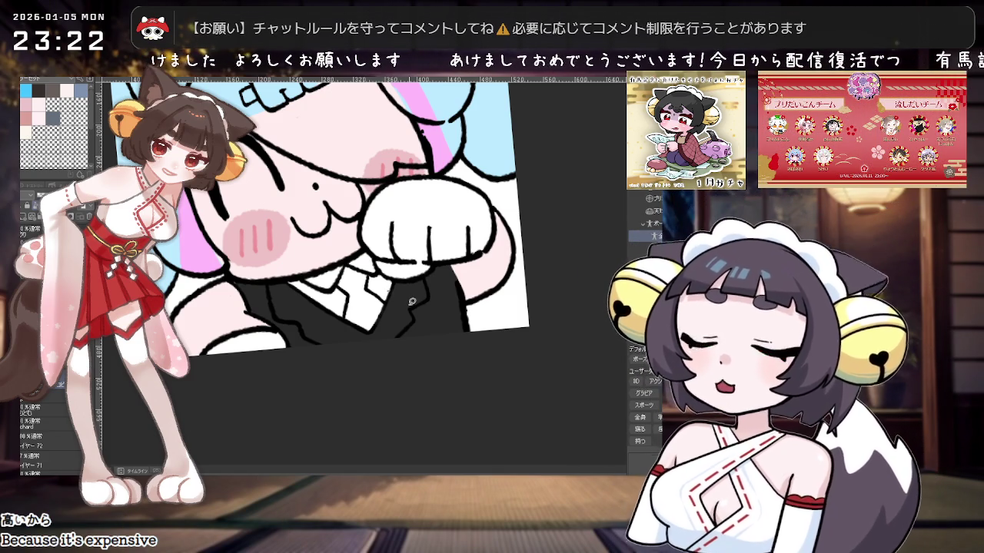
Step: Rotate the view back and lasso-fill the traced necktie shape with red
drag(408, 292, 430, 323)
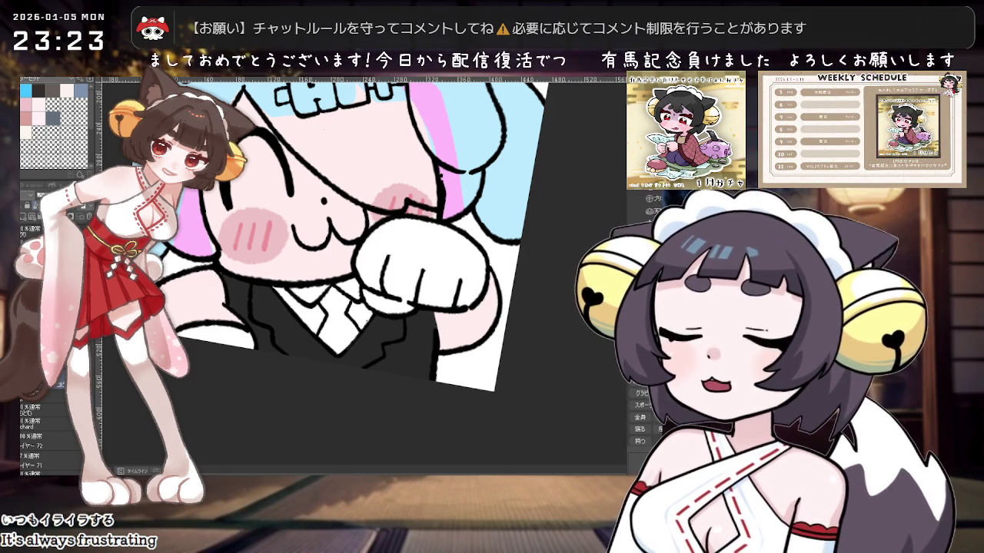
scroll(351, 293, up, 2)
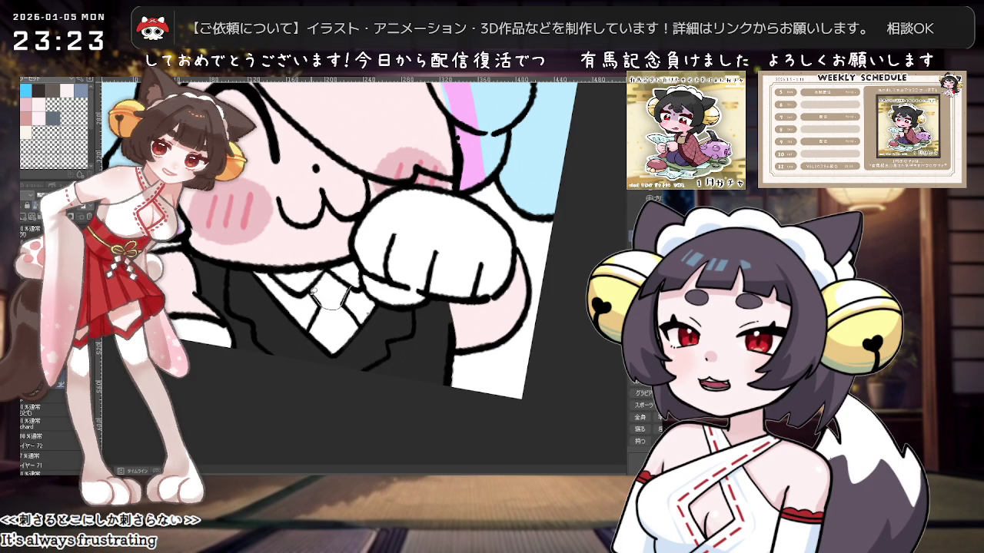
drag(328, 268, 366, 294)
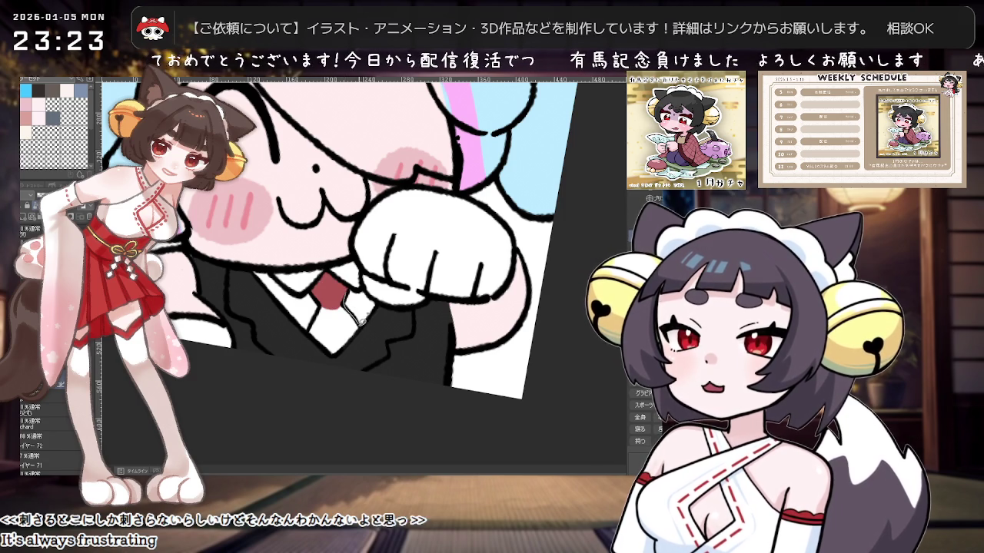
Step: Zoom out and back in to review the character's newly red necktie
scroll(402, 264, down, 2)
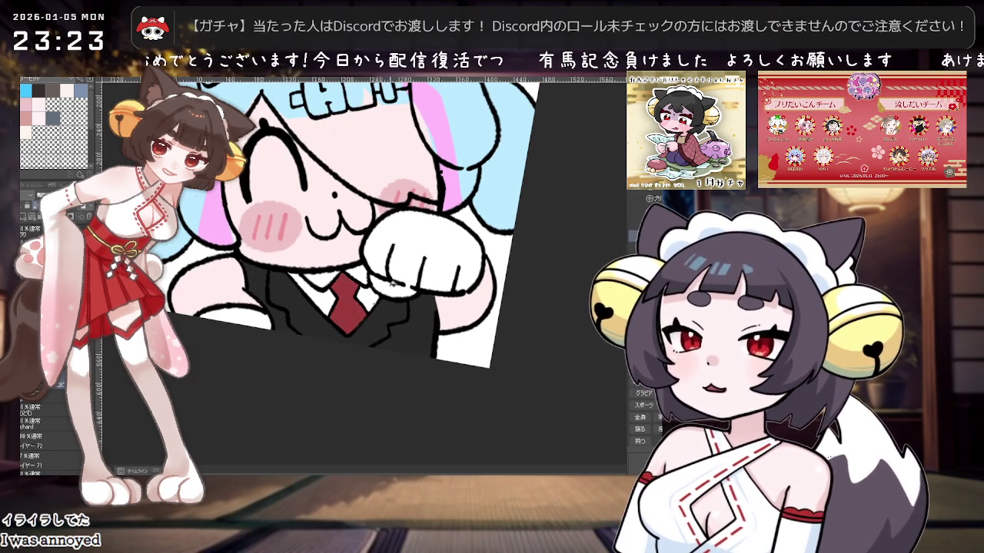
scroll(419, 278, down, 2)
scroll(419, 278, down, 1)
scroll(420, 281, up, 1)
scroll(420, 280, up, 1)
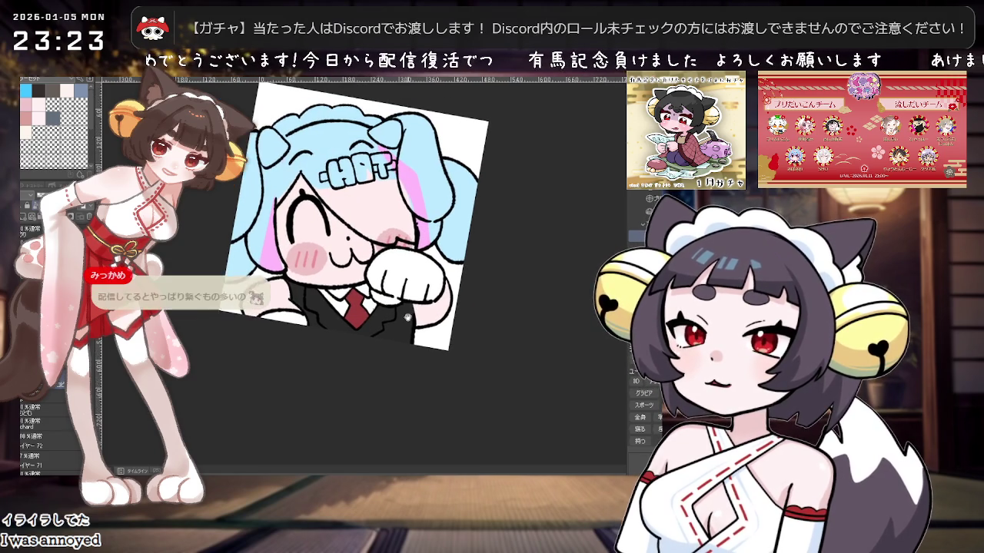
scroll(369, 307, up, 1)
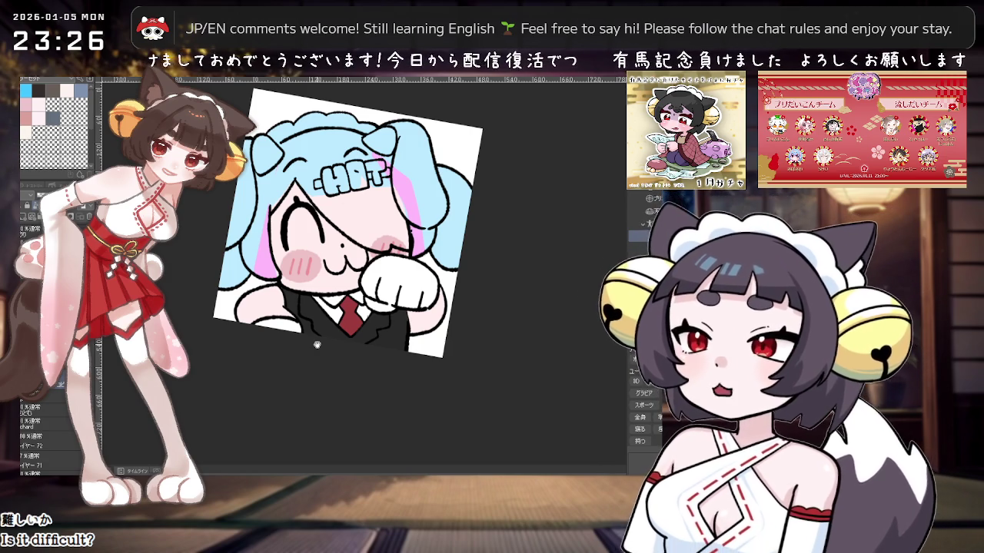
scroll(353, 227, up, 1)
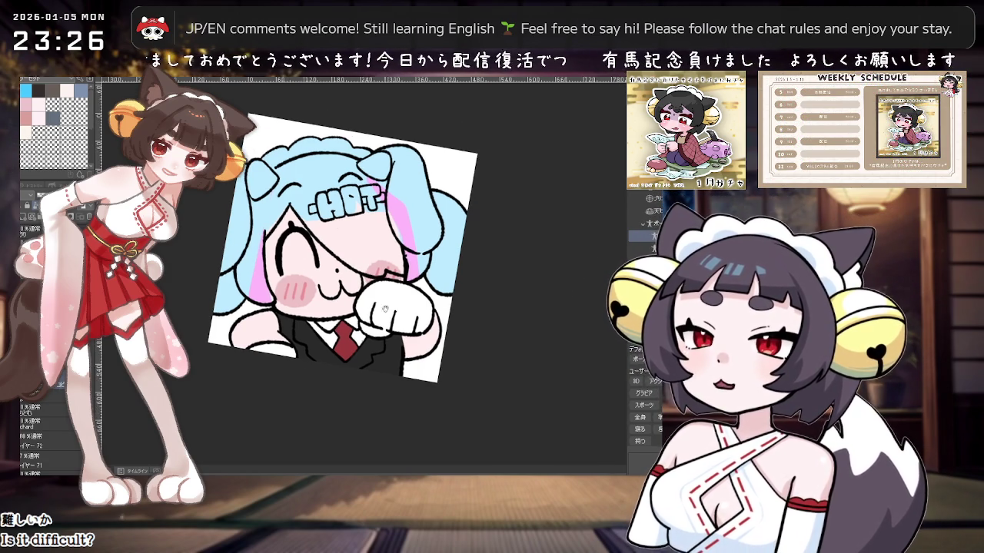
scroll(384, 307, up, 2)
scroll(400, 351, down, 2)
scroll(400, 352, up, 2)
scroll(400, 353, down, 1)
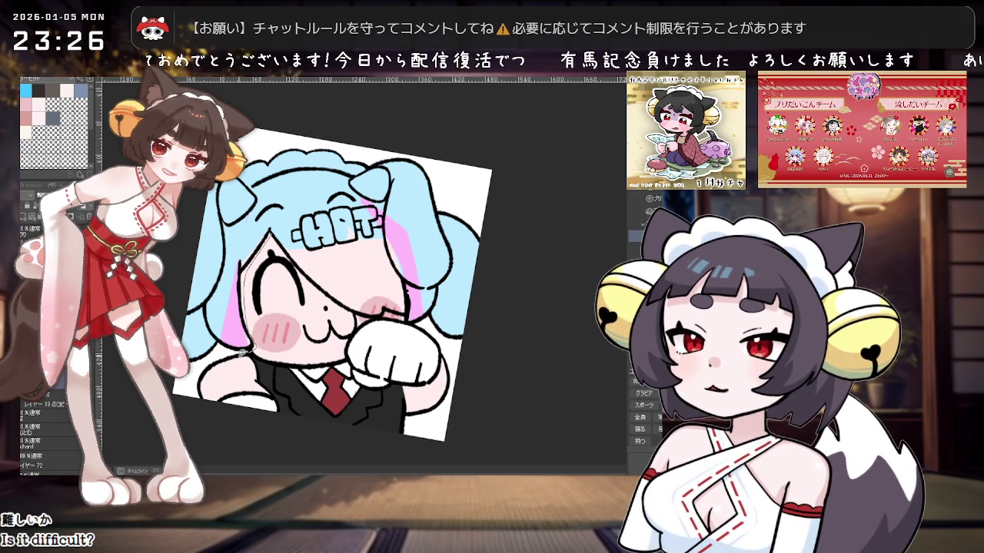
drag(290, 117, 336, 222)
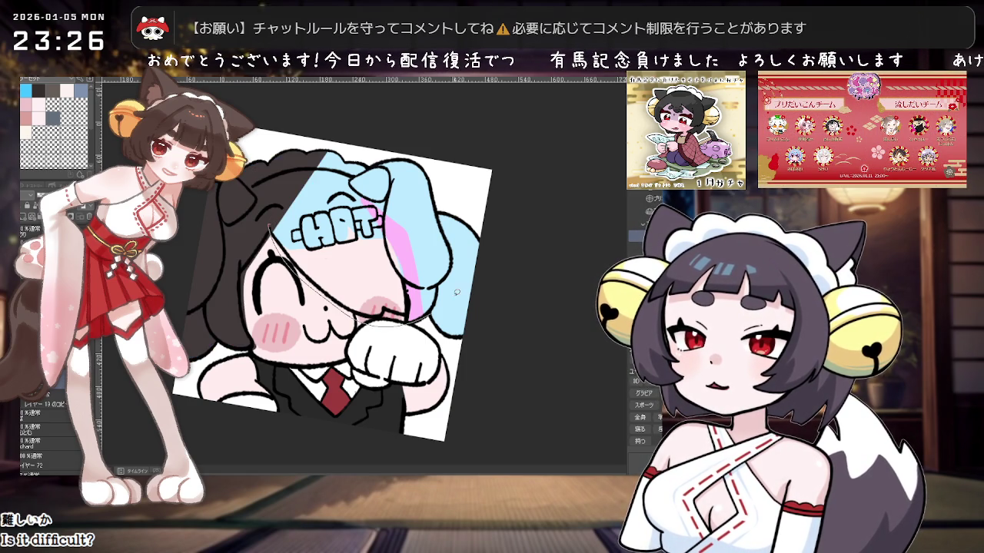
Step: Fill the remaining light-blue hair dark, shrink the brush, and zoom the view back out
drag(457, 292, 414, 211)
drag(424, 307, 379, 170)
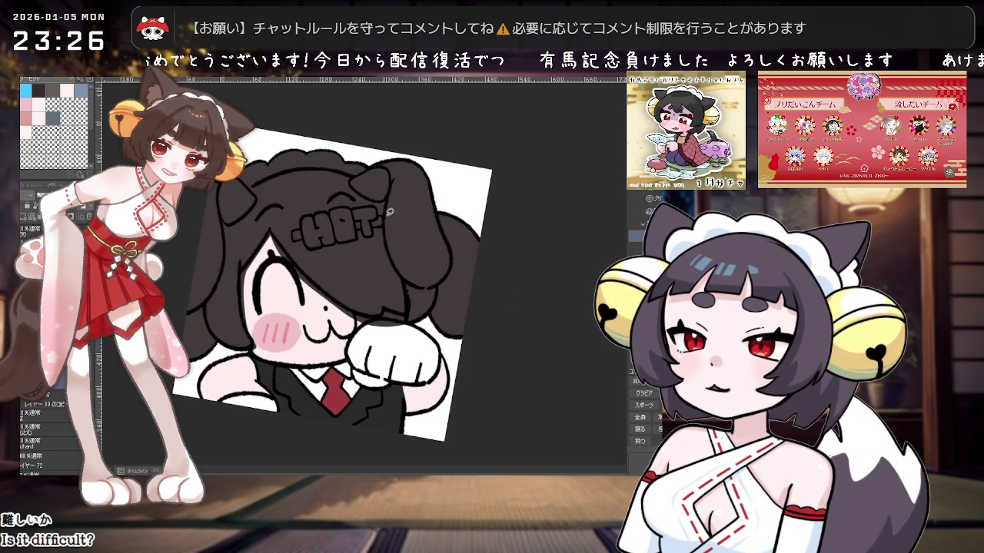
key([)
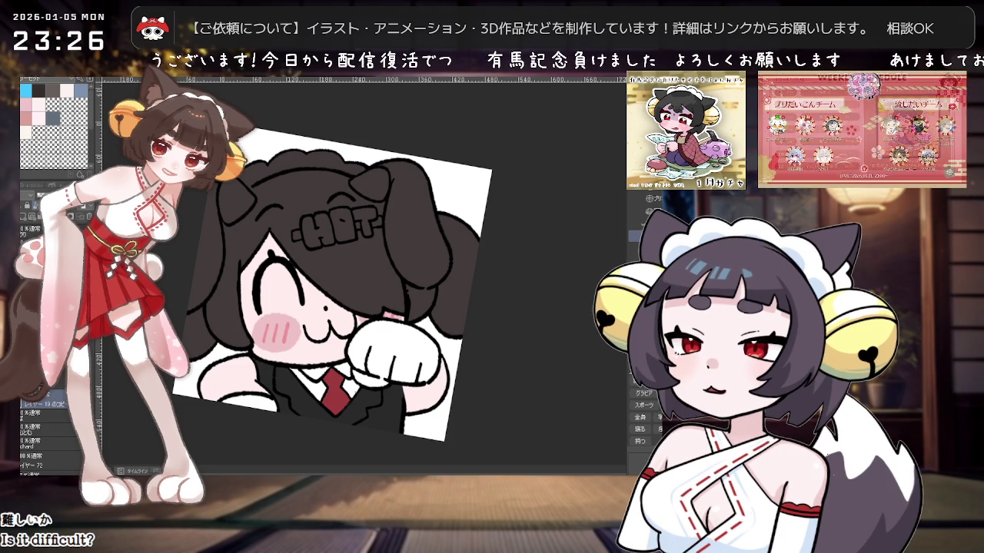
key(ctrl+minus)
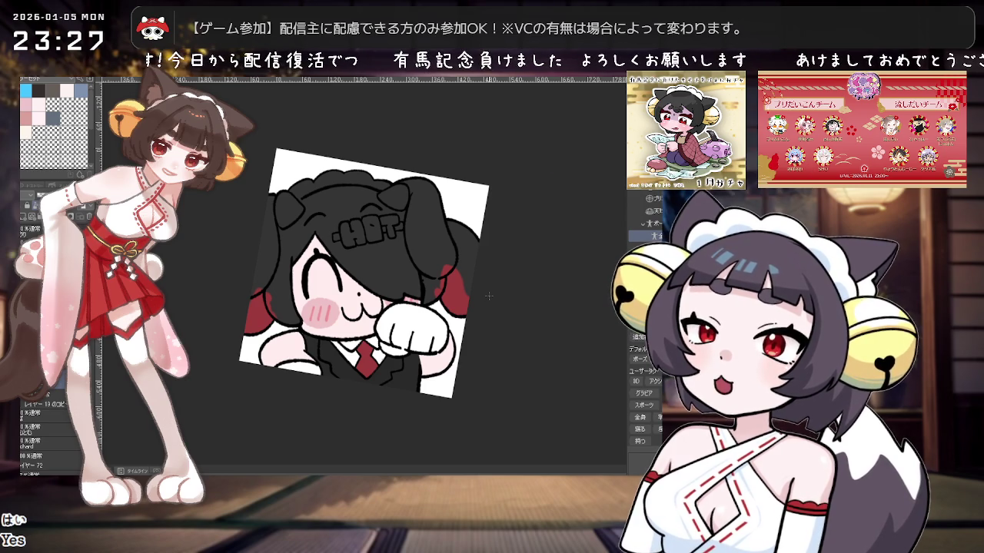
Step: Zoom in on the hair and draw a thin dark stroke across it
scroll(488, 296, up, 1)
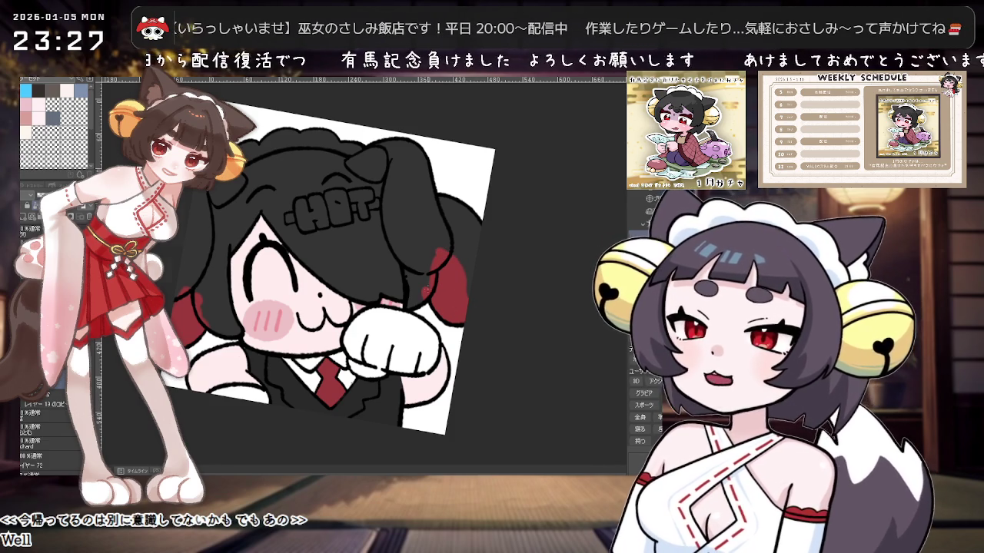
scroll(427, 292, up, 1)
scroll(415, 315, down, 1)
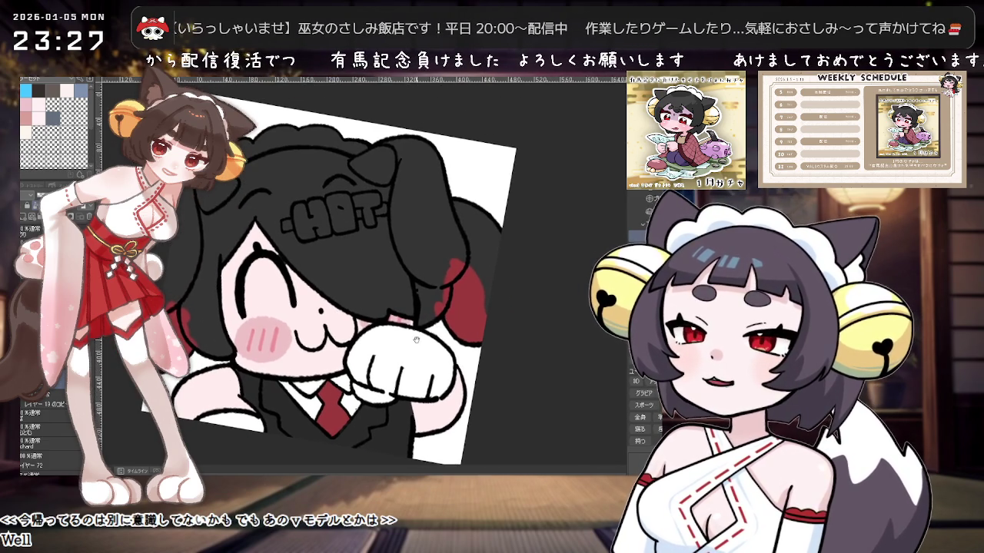
scroll(405, 338, up, 1)
scroll(405, 338, up, 1)
scroll(449, 307, down, 1)
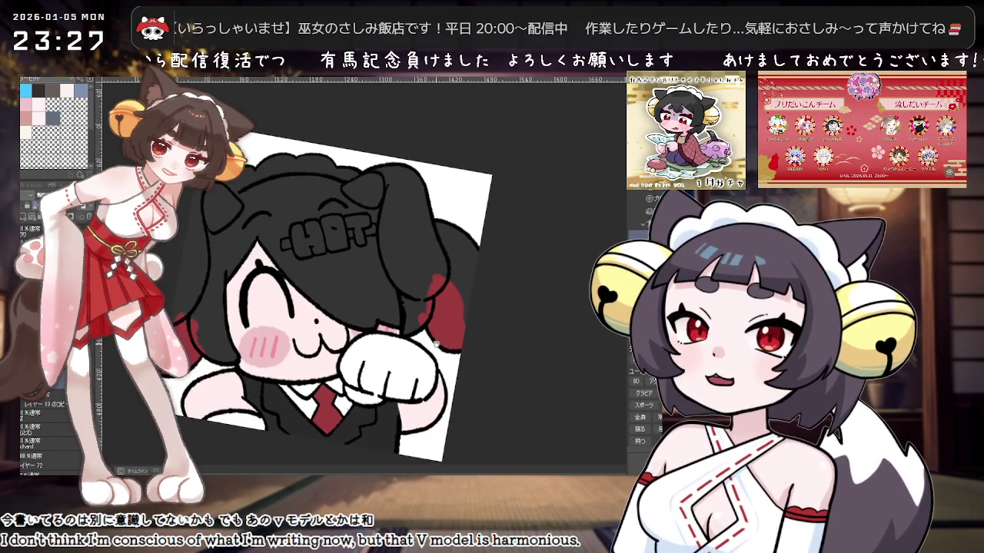
scroll(438, 311, up, 2)
scroll(433, 312, down, 2)
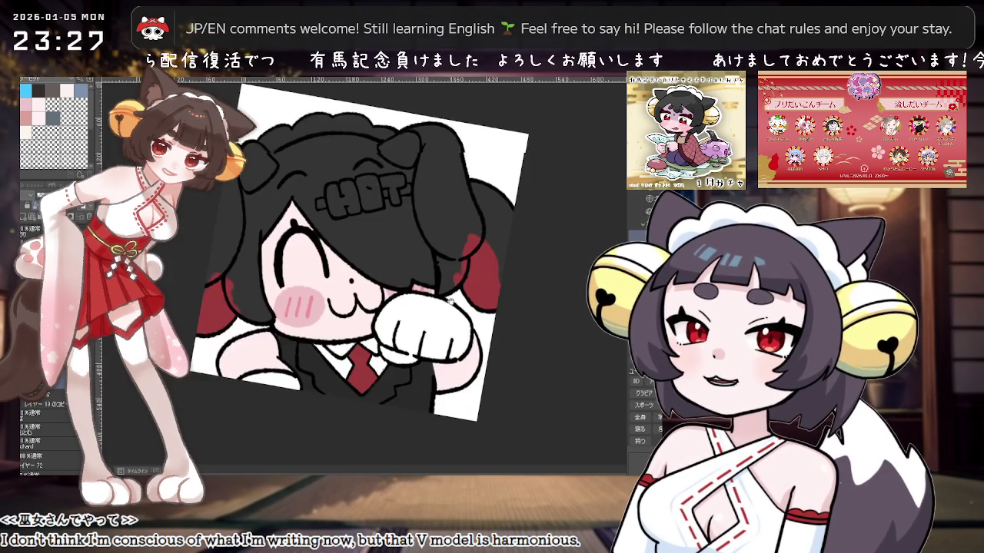
scroll(433, 312, up, 1)
scroll(432, 310, up, 1)
scroll(431, 307, up, 2)
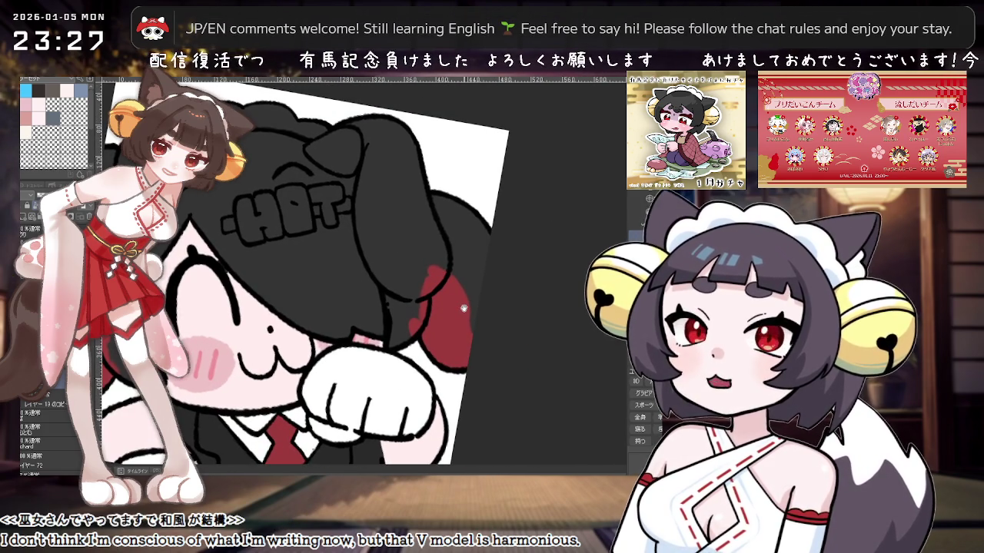
drag(482, 301, 461, 286)
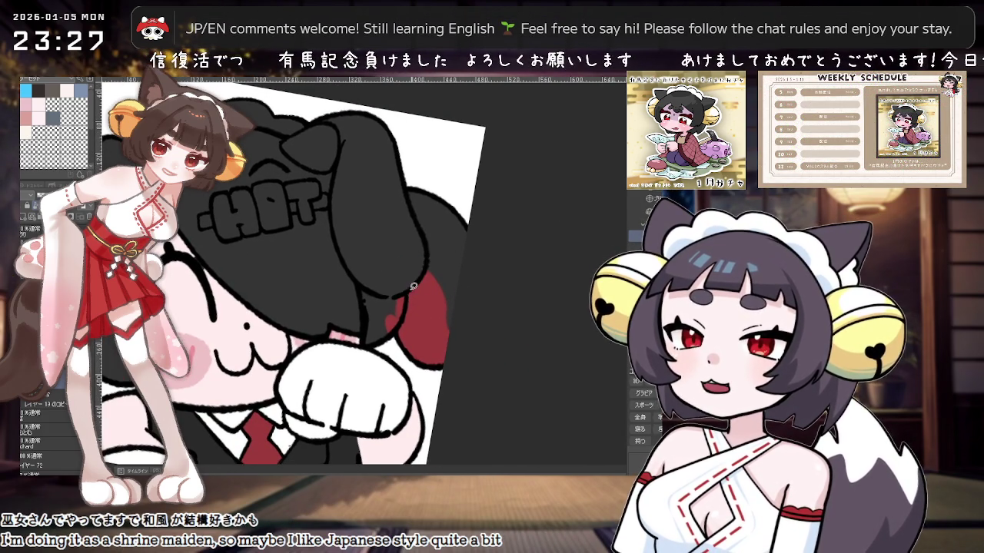
scroll(415, 256, down, 2)
scroll(384, 265, up, 1)
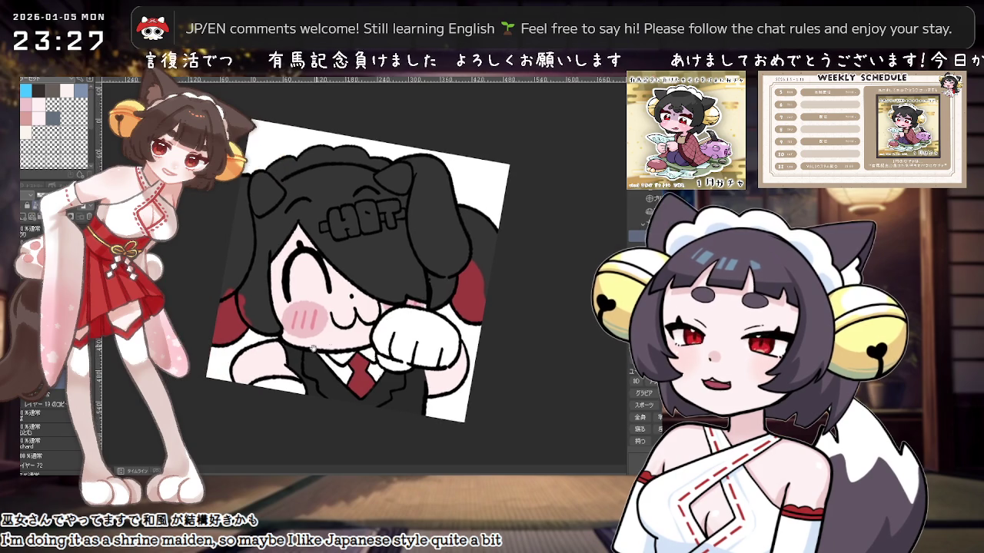
scroll(353, 275, up, 1)
scroll(322, 284, up, 2)
mouse_move(295, 266)
mouse_down()
mouse_move(297, 294)
mouse_move(535, 375)
mouse_up()
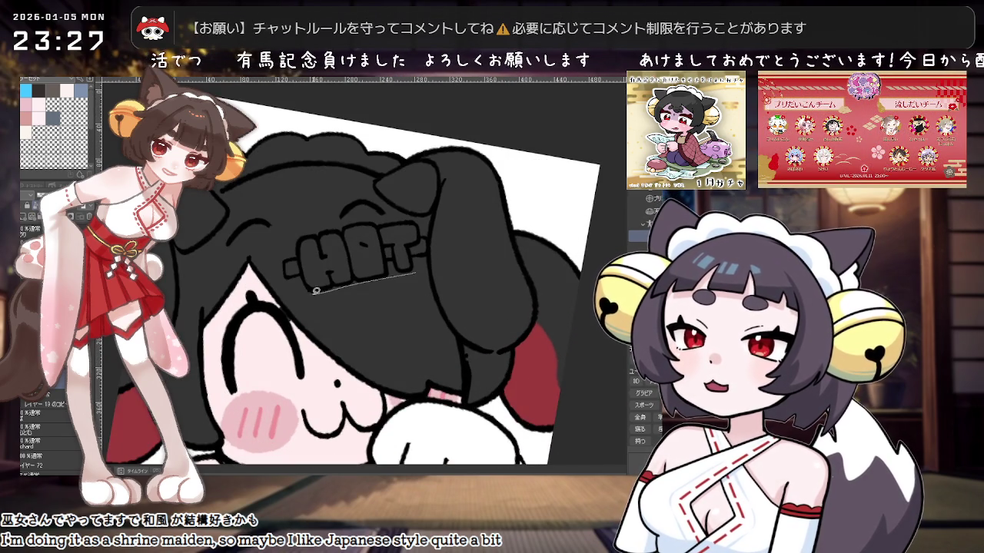
Step: Fill a dark shadow under the HOT hairclip and lasso around its lettering
drag(286, 266, 288, 268)
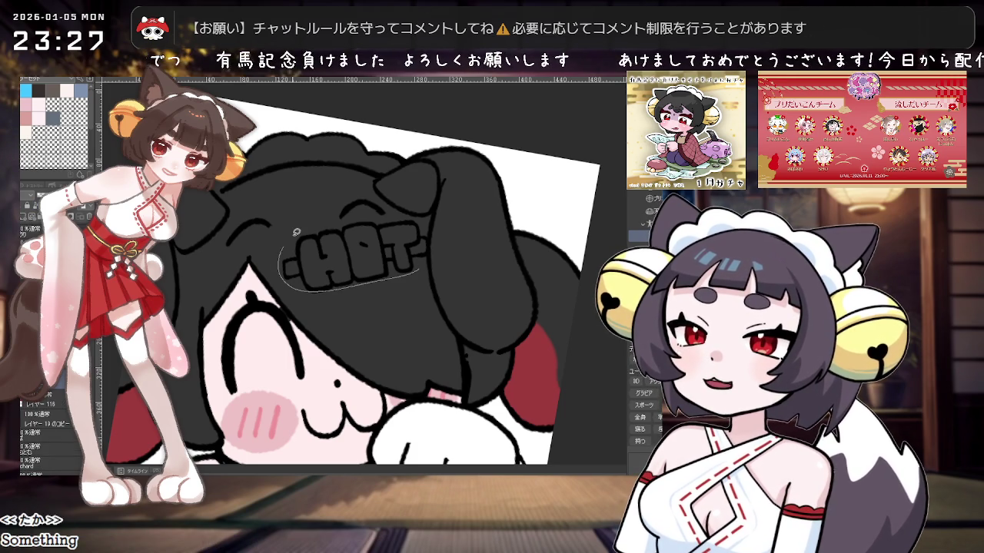
drag(432, 230, 434, 233)
key(b)
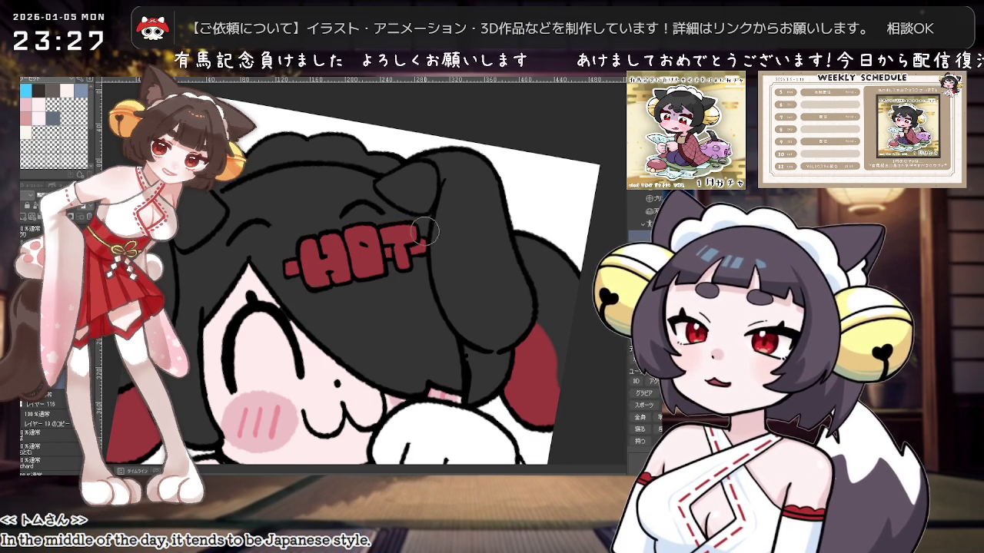
Step: Zoom in beside the red HOT clip and add a small dark mark and curved strand
scroll(468, 268, down, 3)
scroll(469, 286, down, 1)
scroll(465, 284, up, 1)
scroll(453, 278, up, 1)
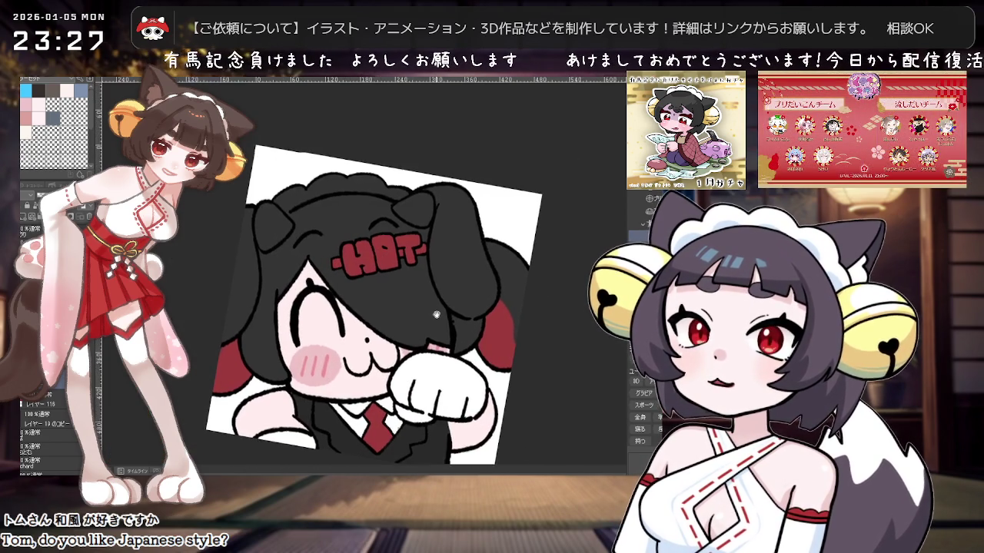
scroll(438, 273, up, 1)
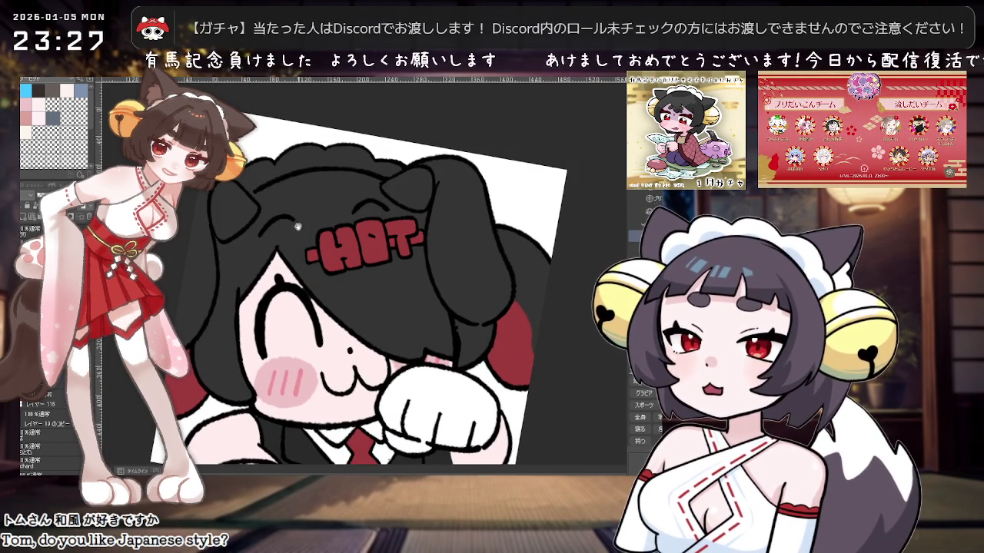
scroll(297, 225, up, 1)
scroll(397, 246, up, 1)
drag(338, 257, 344, 251)
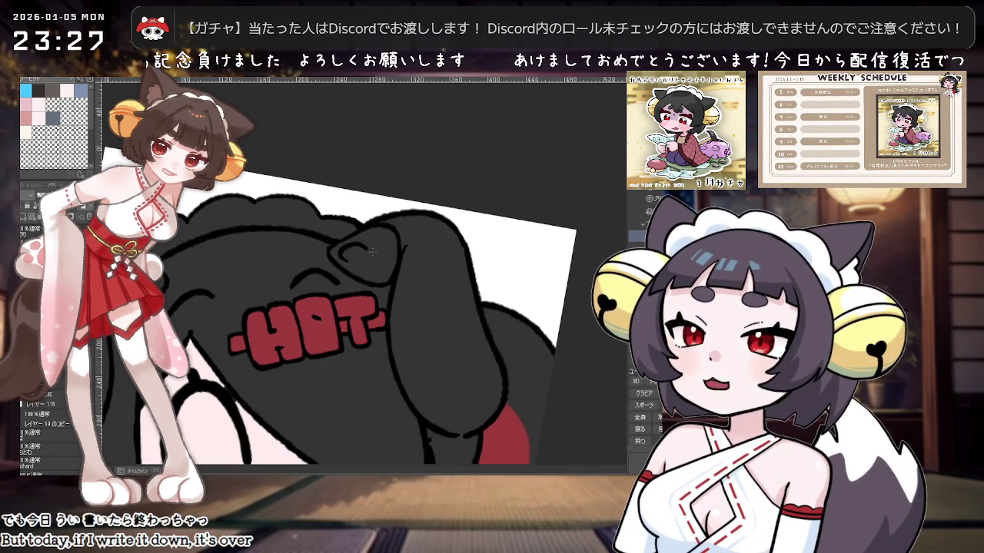
drag(350, 259, 382, 271)
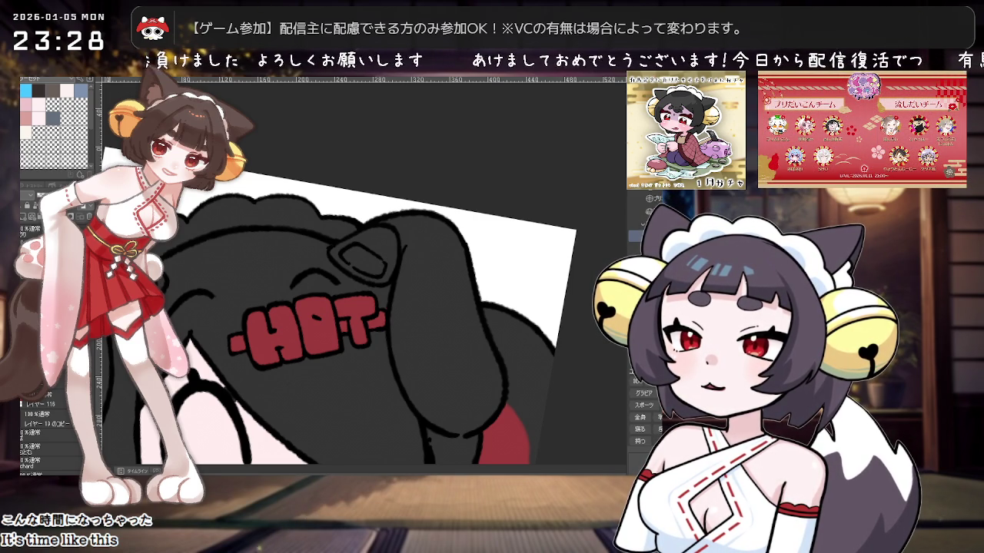
Step: Shift the view down and draw a white frilly maid headband across the head
scroll(384, 292, down, 2)
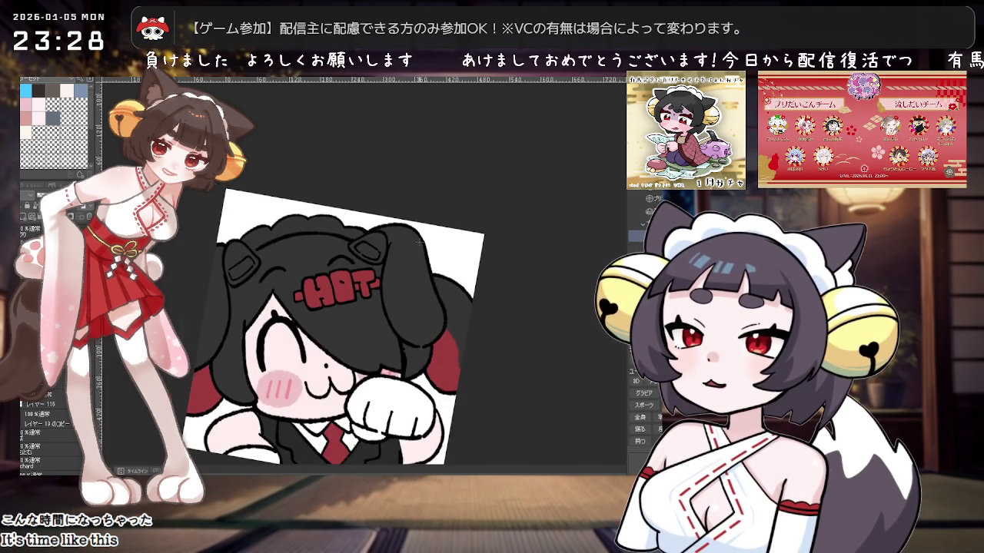
scroll(384, 292, up, 1)
scroll(461, 289, down, 1)
scroll(460, 289, down, 1)
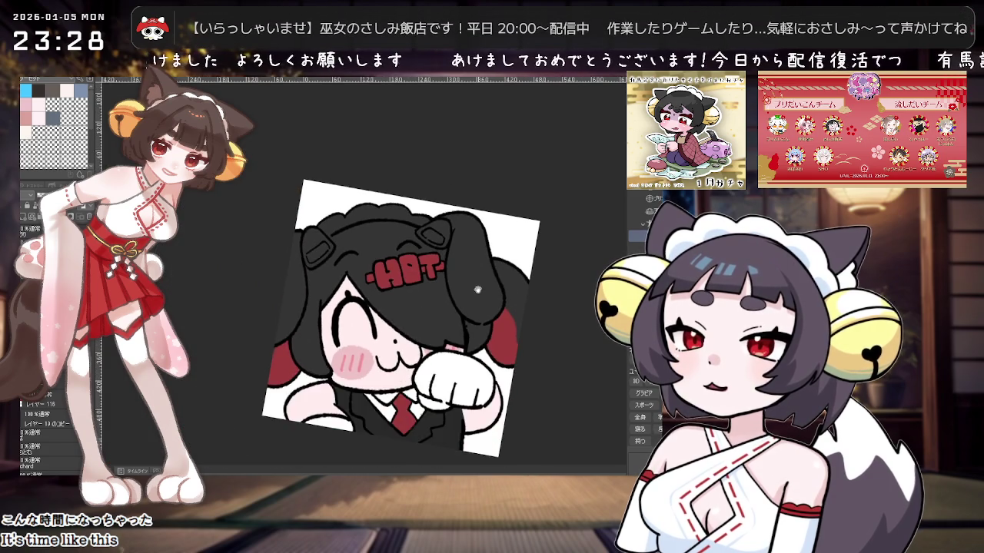
scroll(464, 294, up, 2)
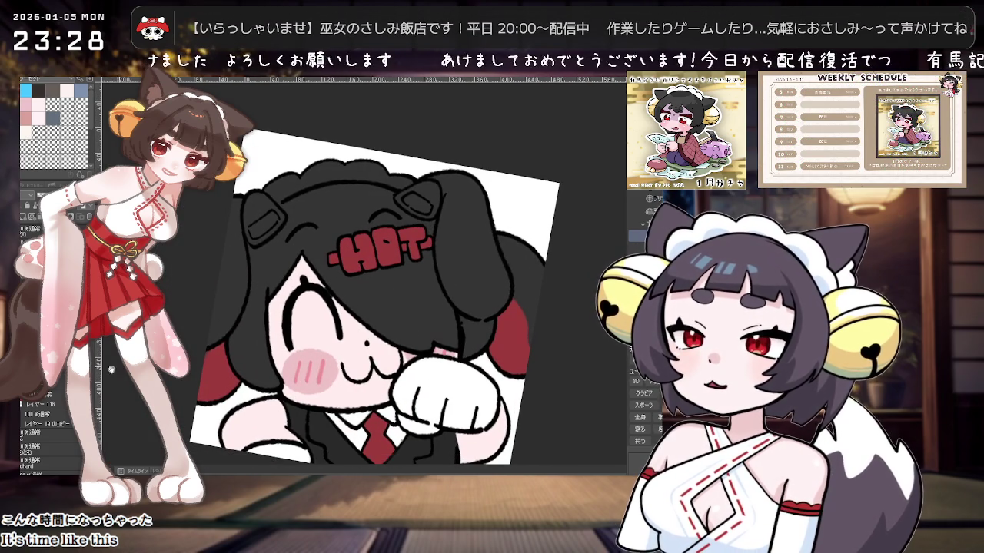
drag(371, 220, 379, 256)
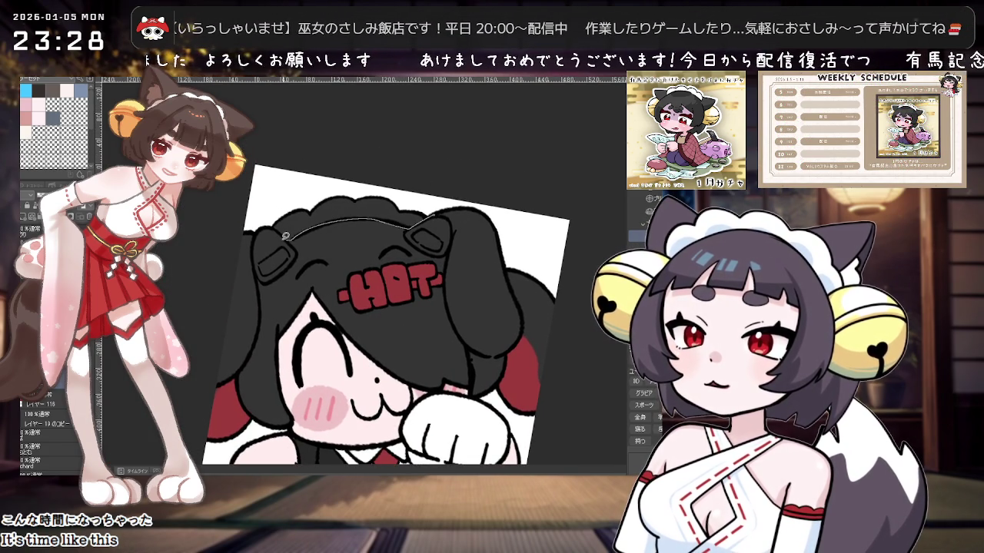
drag(285, 235, 280, 236)
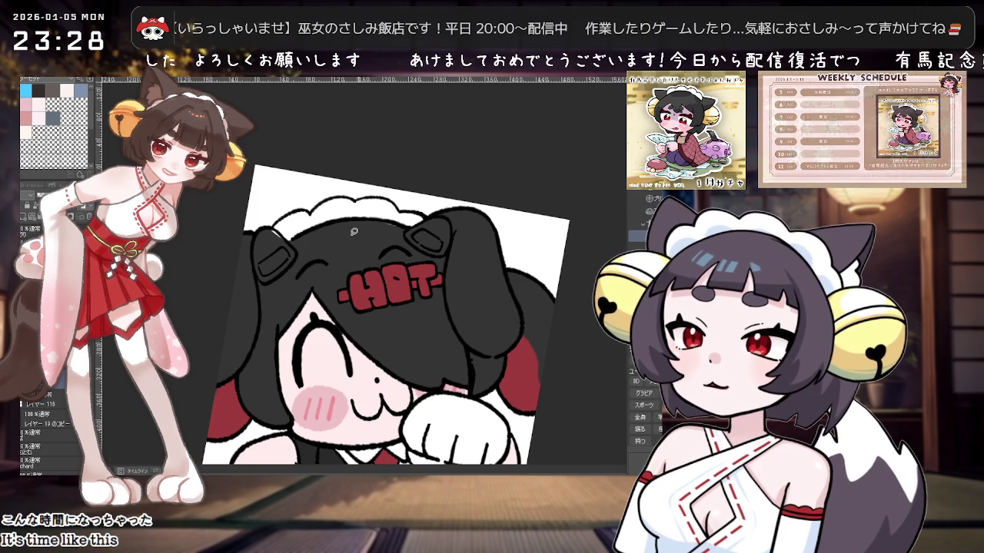
Step: On the clip layer, fill the left and right hair clips light blue
scroll(423, 228, down, 2)
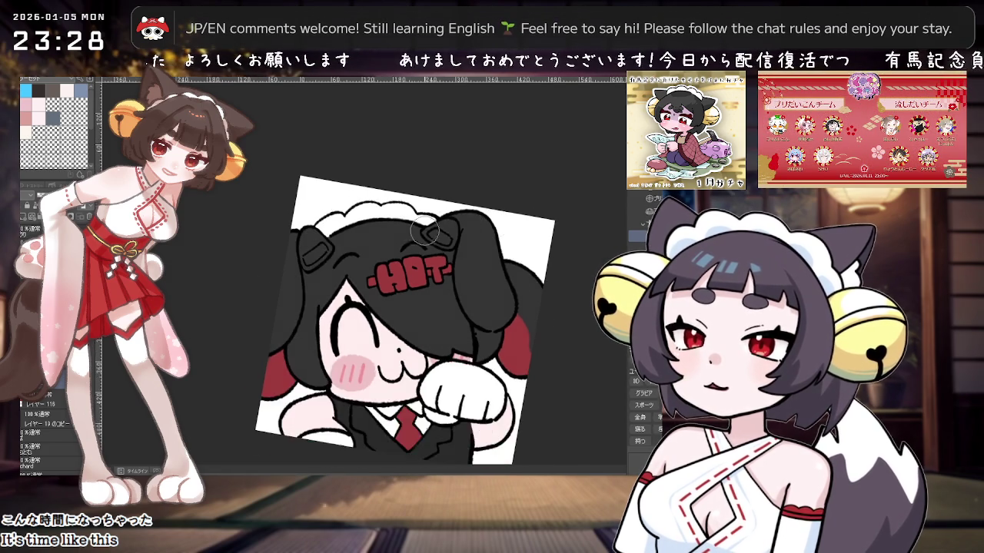
scroll(423, 227, up, 3)
click(24, 225)
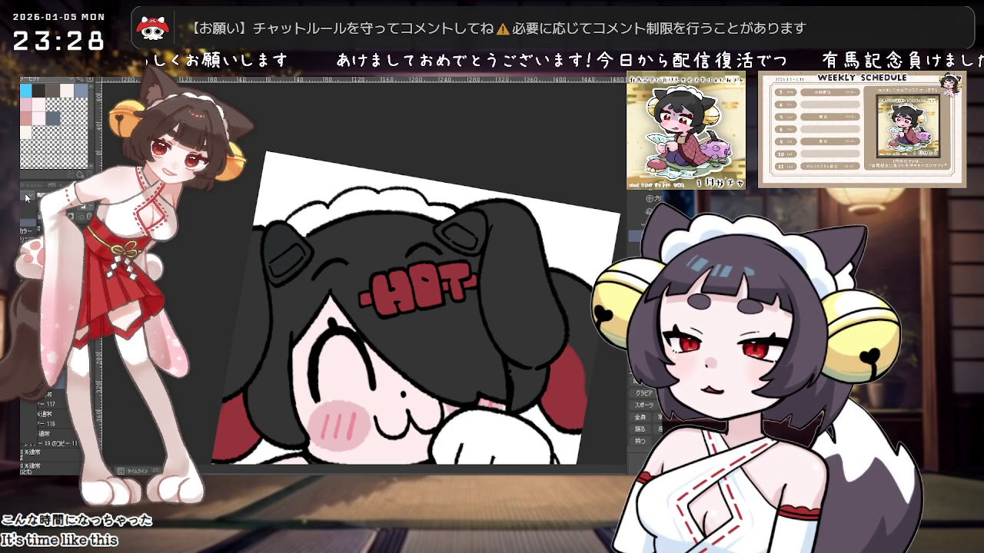
click(286, 253)
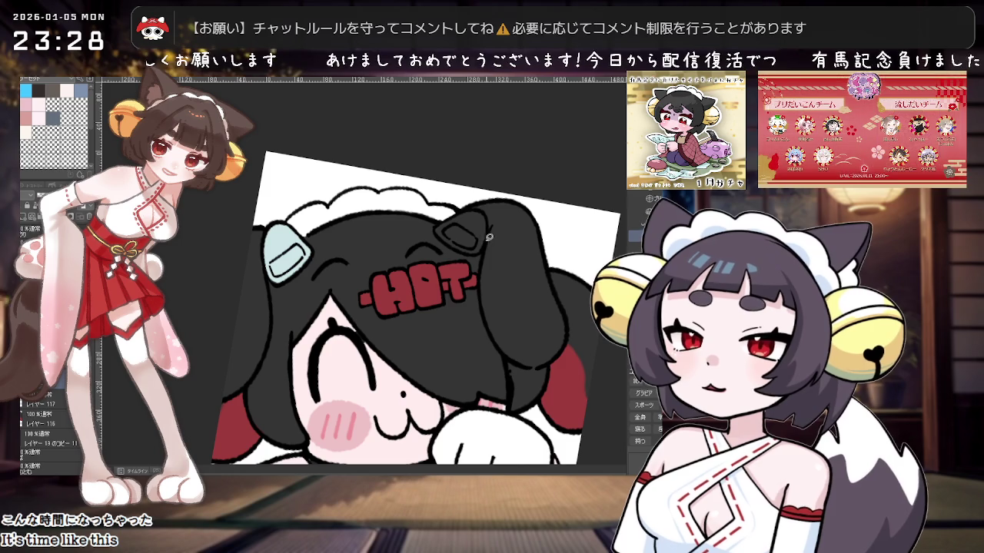
click(488, 216)
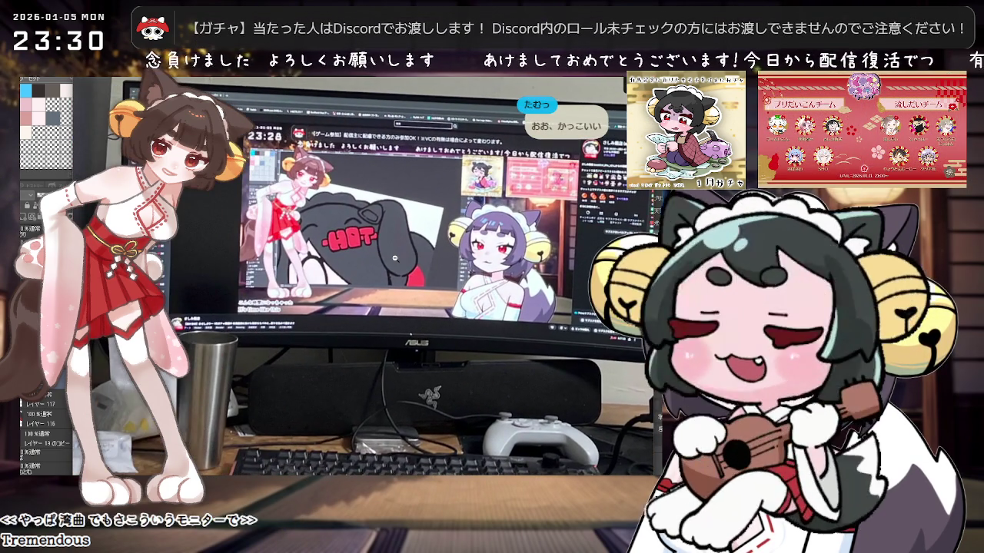
Step: Cycle from the wide desk photo to the curved-monitor close-up and back again
key(Right)
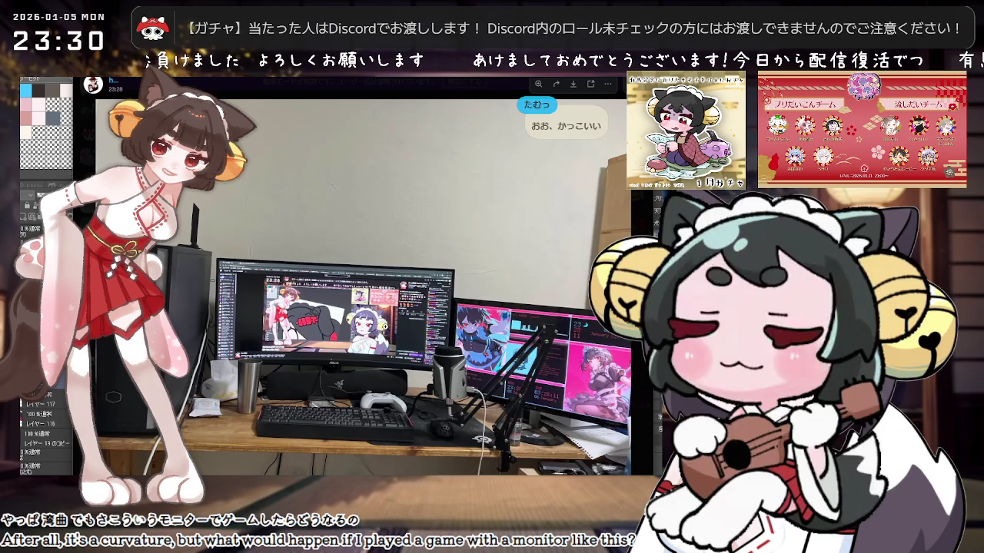
key(Right)
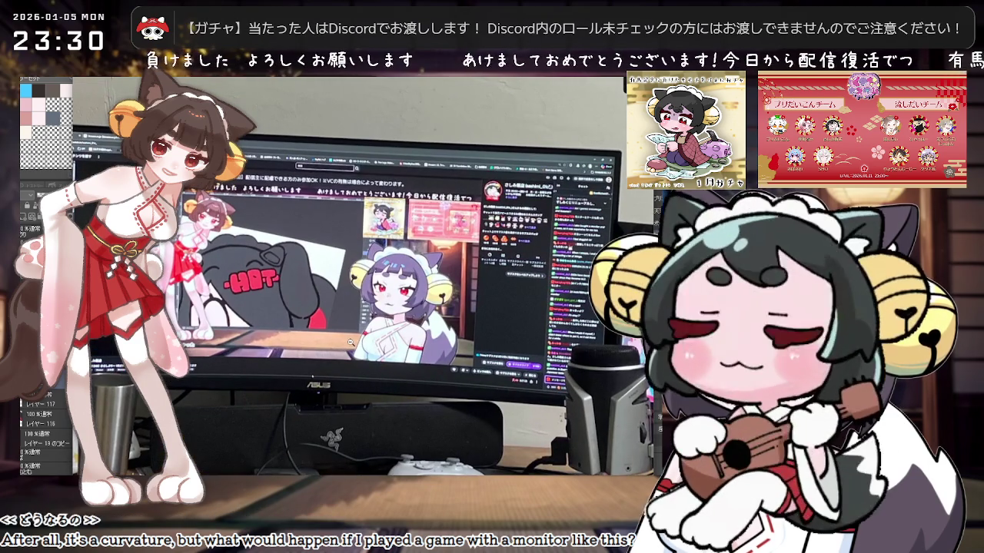
key(Right)
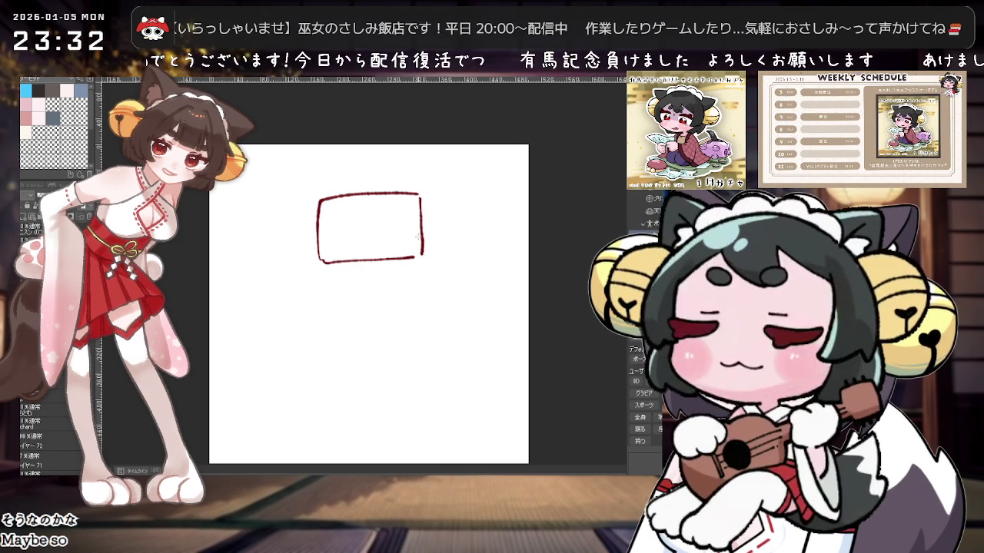
Step: Draw the middle monitor's rectangular outline in dark red with a thickened stand base
drag(316, 265, 411, 208)
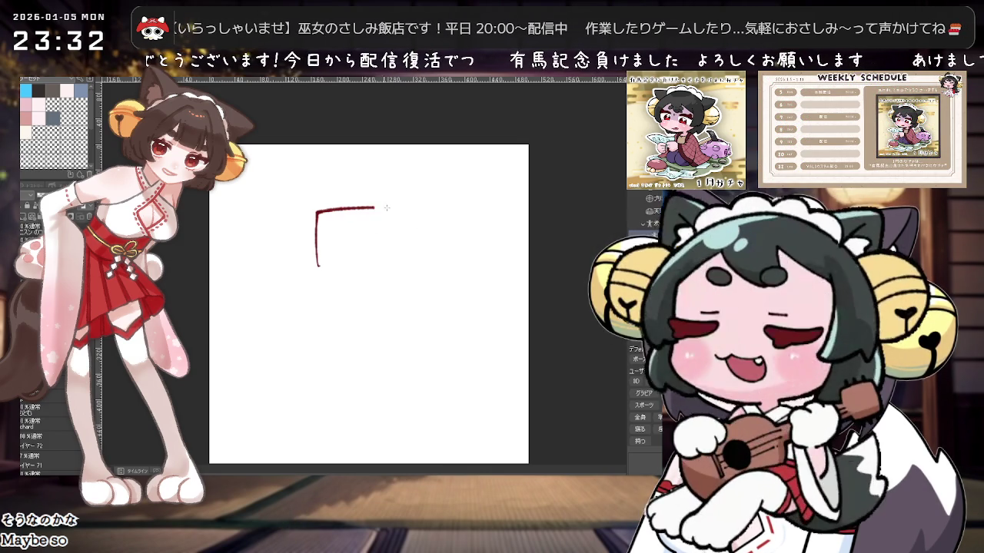
drag(321, 271, 401, 269)
drag(413, 209, 415, 258)
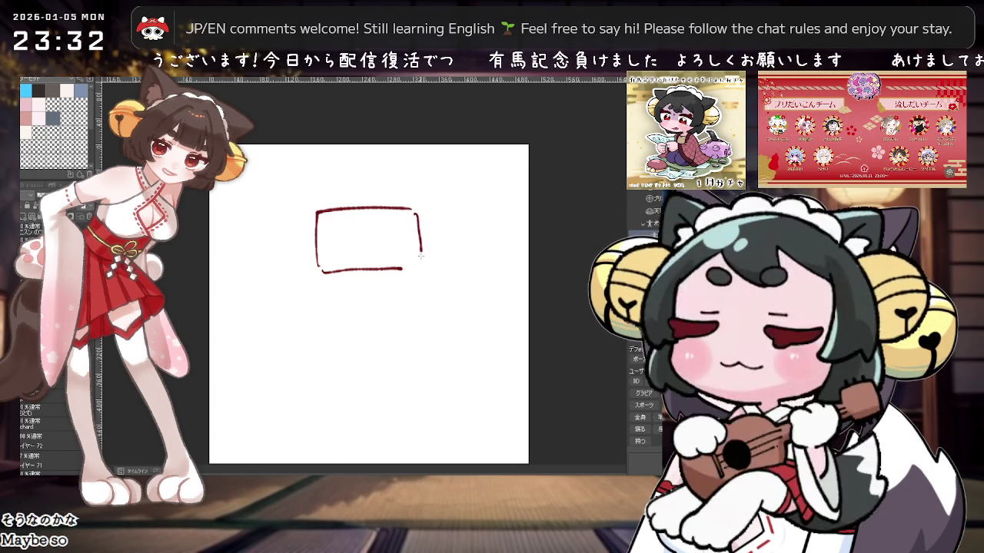
drag(416, 213, 415, 270)
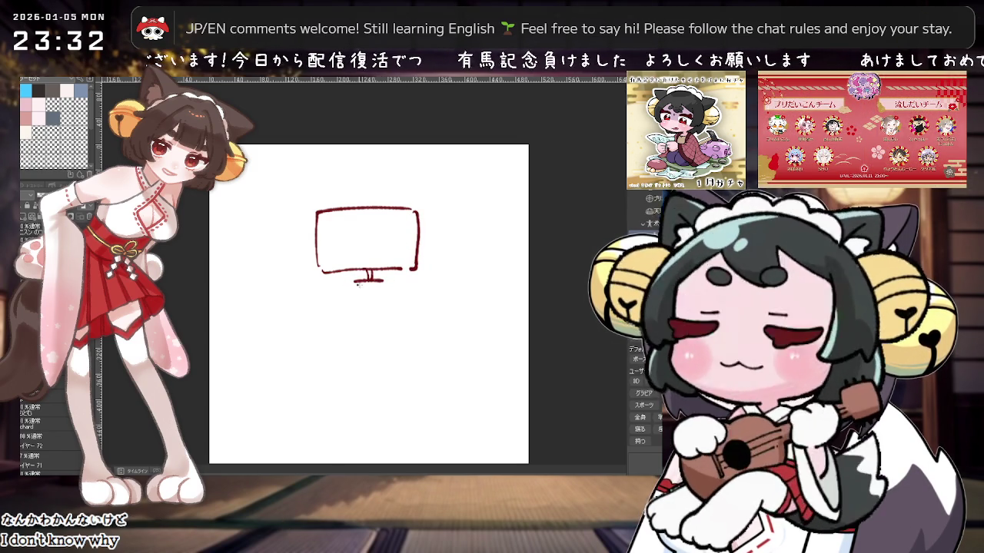
drag(355, 283, 383, 281)
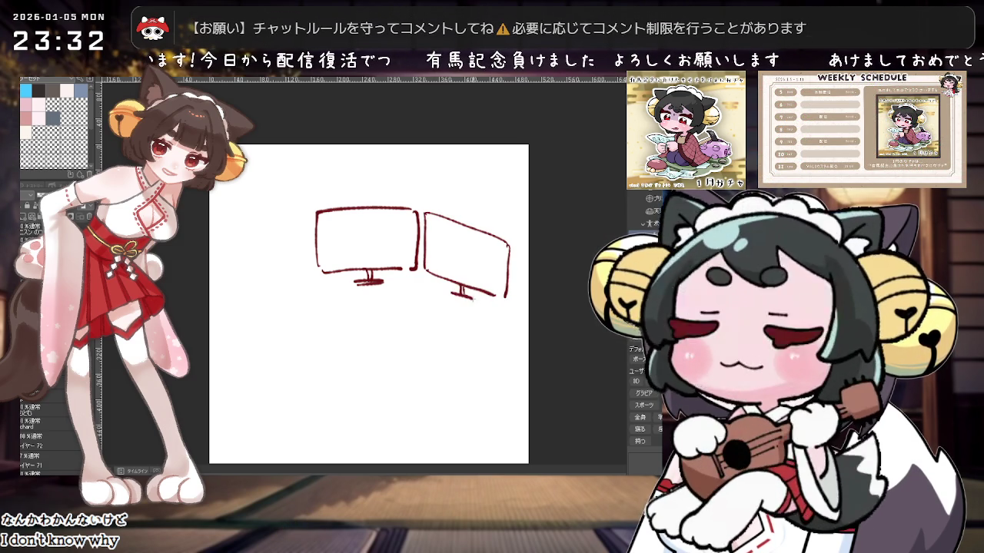
Step: Outline the left-hand monitor, redrawing its left edge and removing a stray dash
mouse_move(308, 213)
mouse_down()
mouse_move(311, 261)
mouse_move(243, 299)
mouse_up()
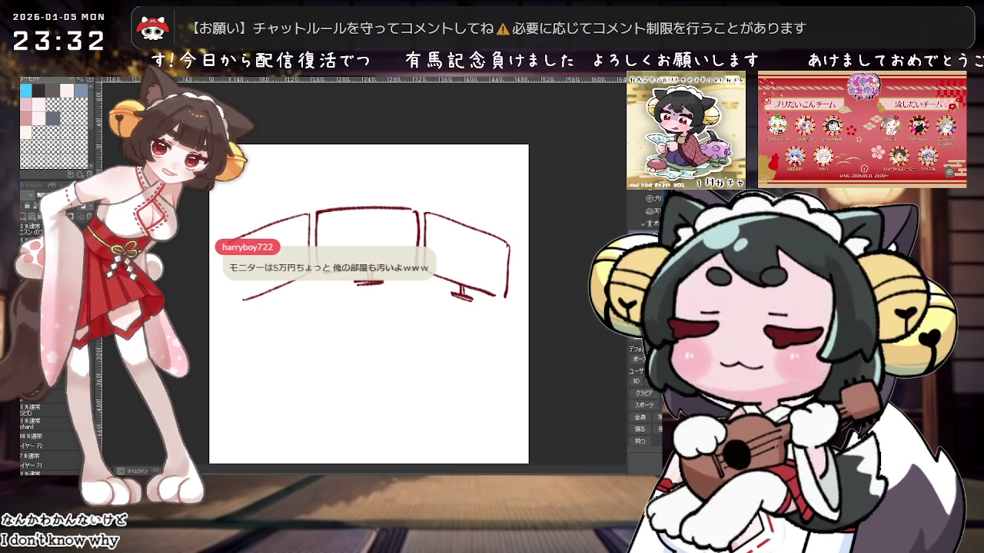
drag(228, 241, 229, 286)
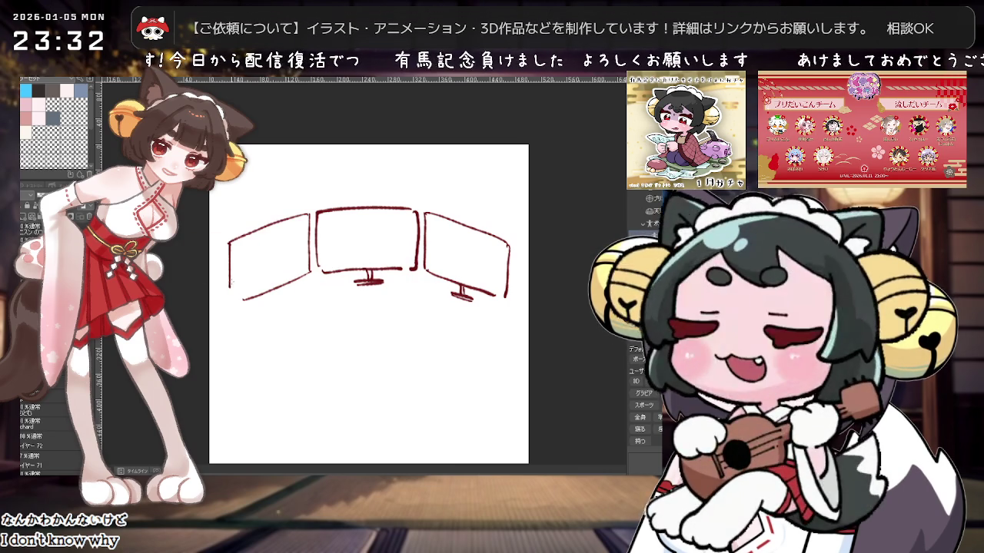
key(ctrl+z)
drag(228, 241, 229, 300)
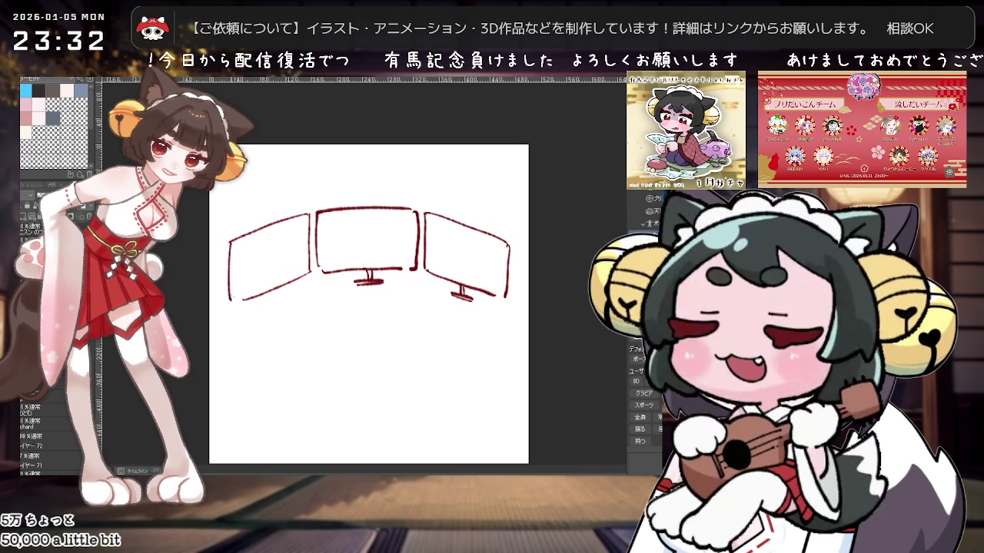
key(ctrl+z)
drag(228, 242, 229, 300)
key(ctrl+z)
mouse_move(228, 242)
mouse_down()
mouse_move(226, 303)
mouse_move(281, 300)
mouse_up()
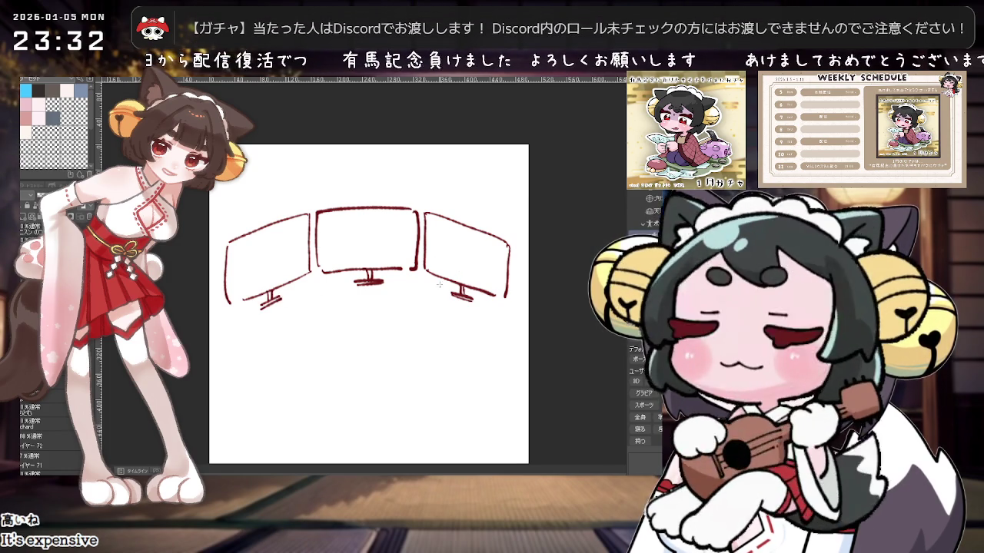
scroll(439, 284, down, 1)
scroll(438, 282, up, 2)
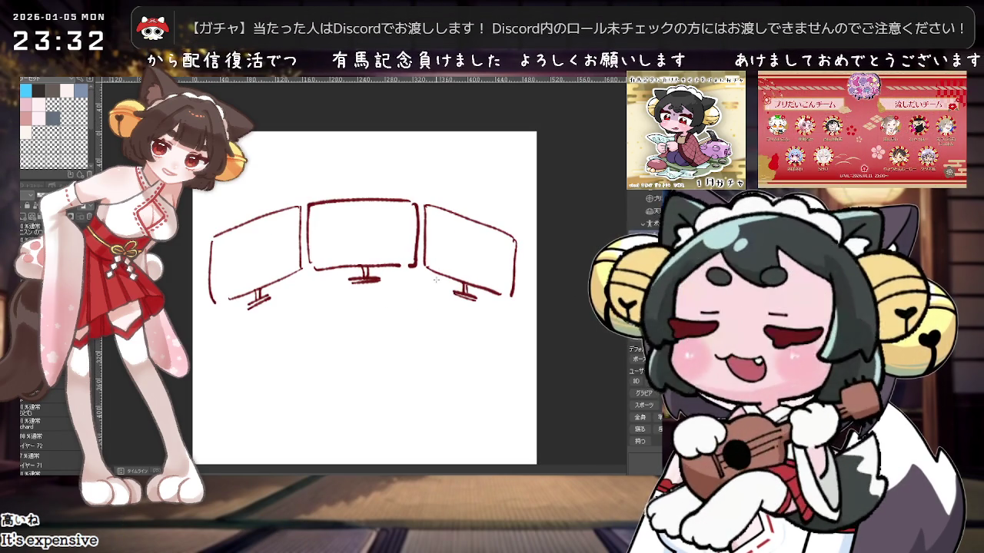
scroll(431, 300, down, 1)
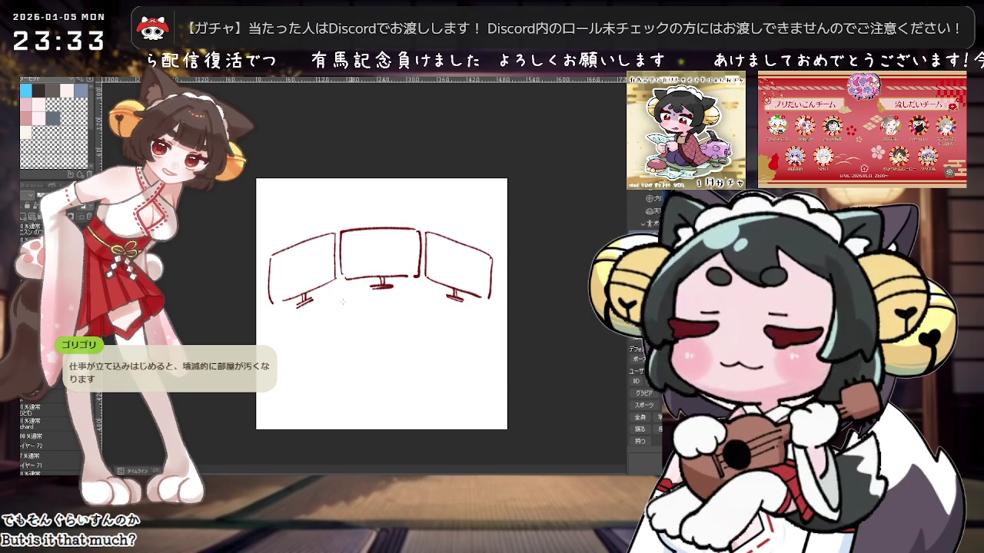
key(ctrl+z)
key(ctrl+z)
Step: Outline a small front screen beneath the middle monitor
mouse_move(317, 290)
mouse_down()
mouse_move(383, 286)
mouse_move(385, 334)
mouse_move(325, 338)
mouse_up()
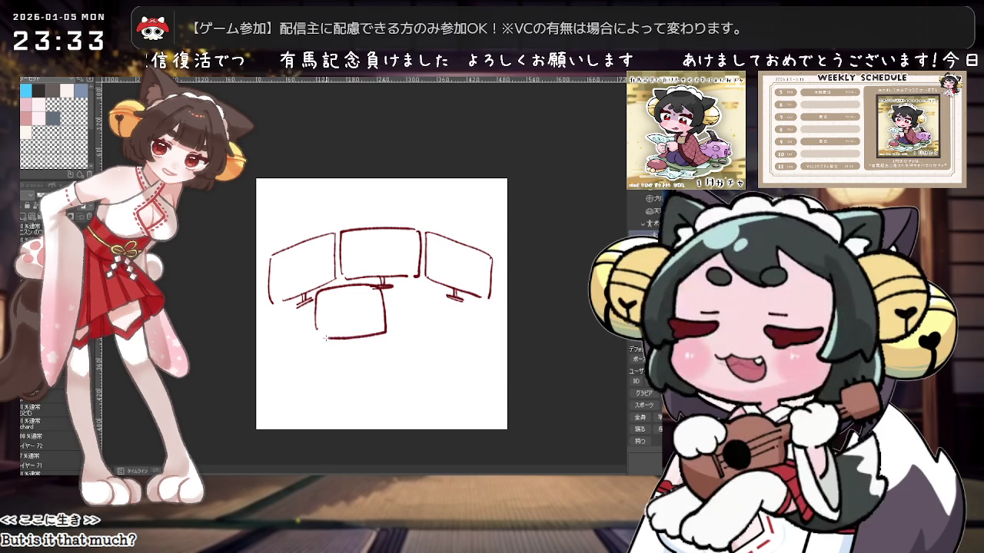
scroll(329, 324, up, 2)
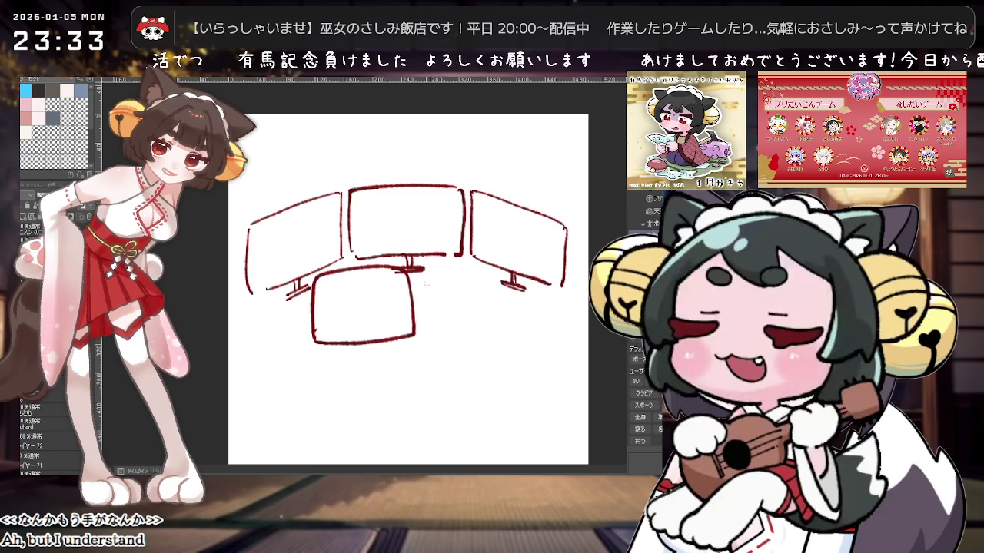
key(e)
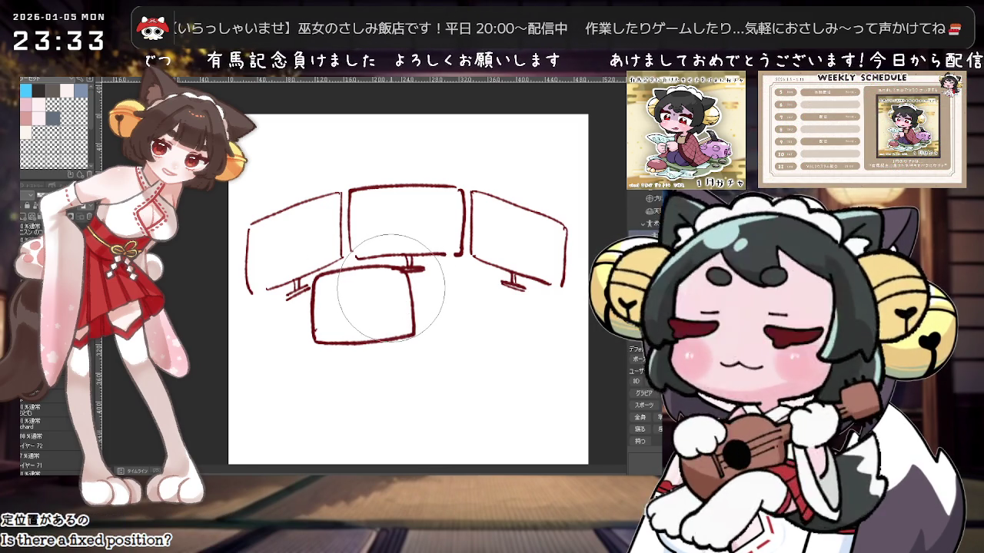
Step: Sketch a keyboard beside the lower screen and divide it into a grid of keys
drag(450, 287, 378, 271)
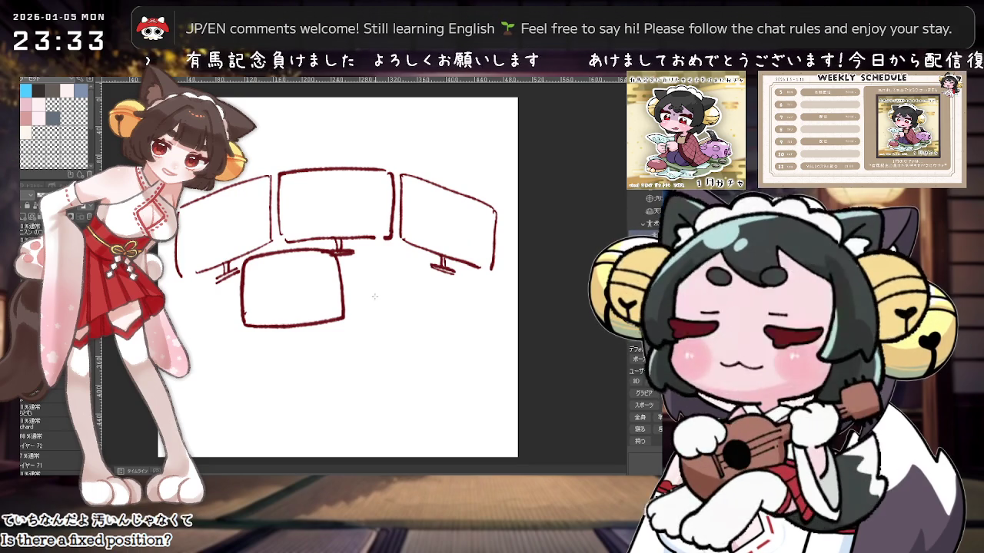
drag(351, 263, 432, 286)
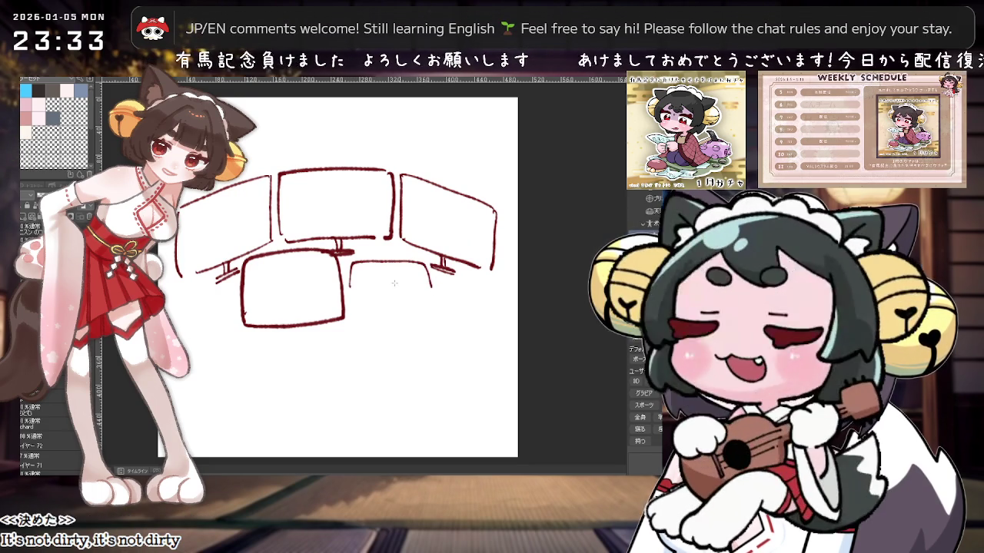
mouse_move(351, 288)
mouse_down()
mouse_move(431, 290)
mouse_move(451, 314)
mouse_move(438, 298)
mouse_move(451, 304)
mouse_up()
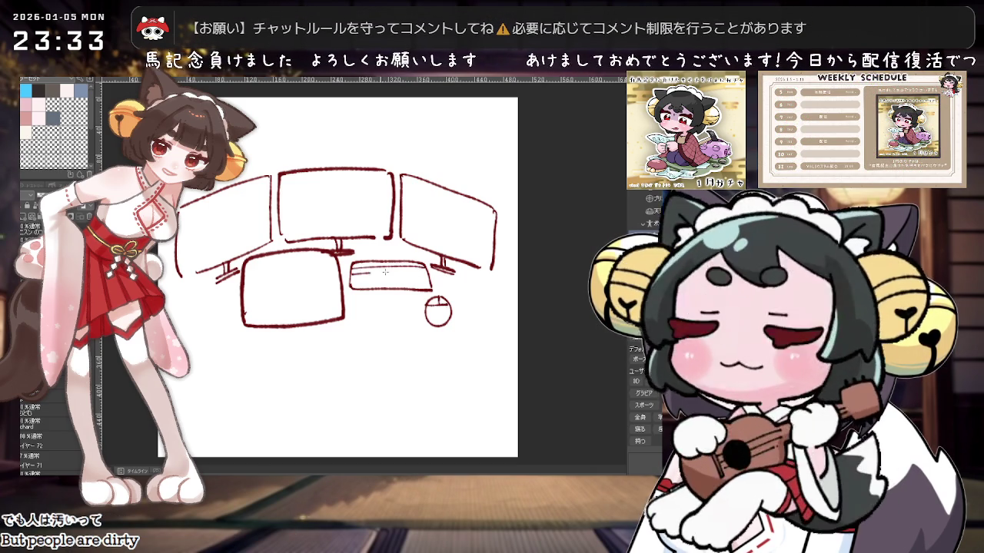
mouse_move(360, 263)
mouse_down()
mouse_move(358, 286)
mouse_move(370, 286)
mouse_up()
mouse_move(385, 262)
mouse_down()
mouse_move(384, 287)
mouse_move(399, 287)
mouse_up()
mouse_move(415, 264)
mouse_down()
mouse_move(414, 289)
mouse_move(385, 281)
mouse_move(397, 286)
mouse_move(406, 274)
mouse_up()
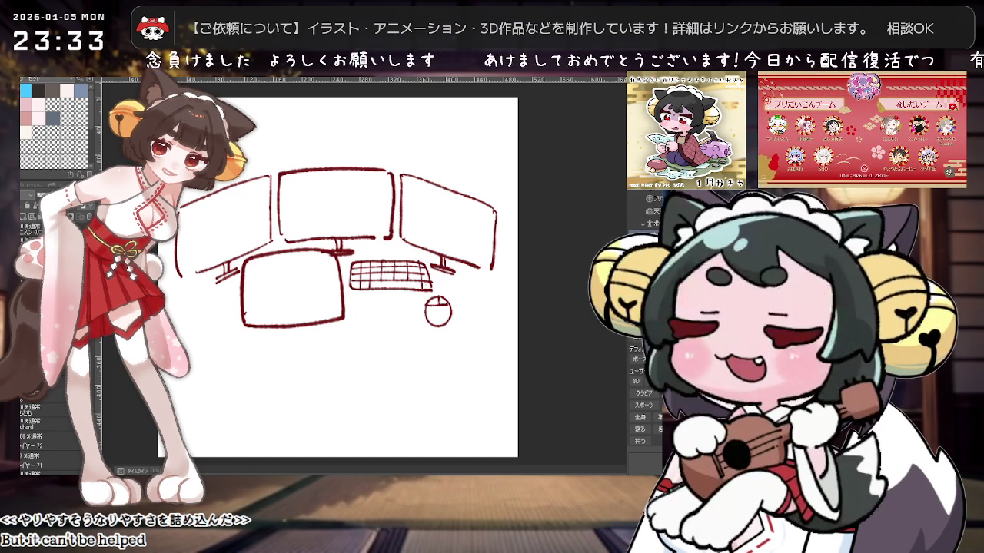
key(ctrl+minus)
key(ctrl+plus)
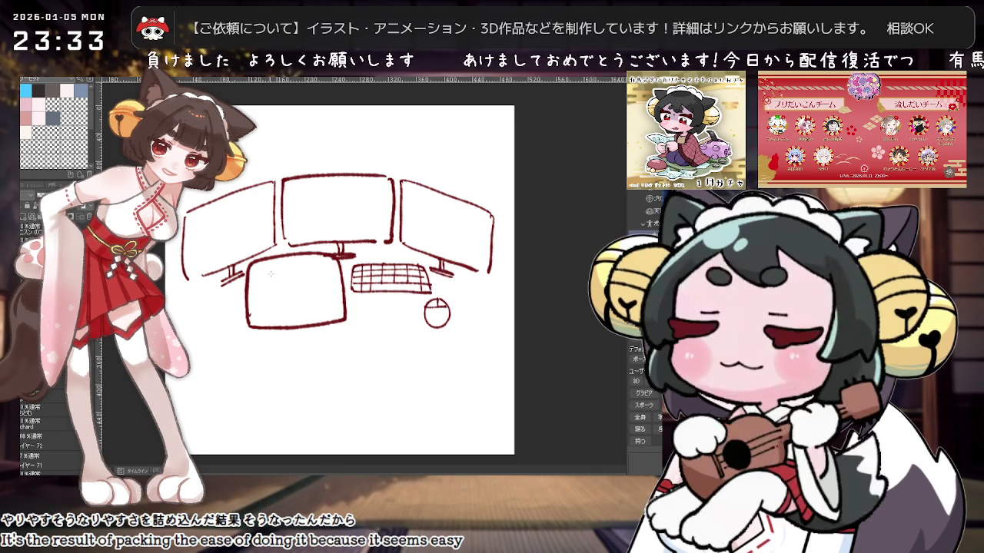
Step: Draw the tablet's inner screen and stylus, plus inner borders in the three monitors
scroll(270, 273, up, 1)
mouse_move(256, 300)
mouse_down()
mouse_move(292, 317)
mouse_move(332, 313)
mouse_up()
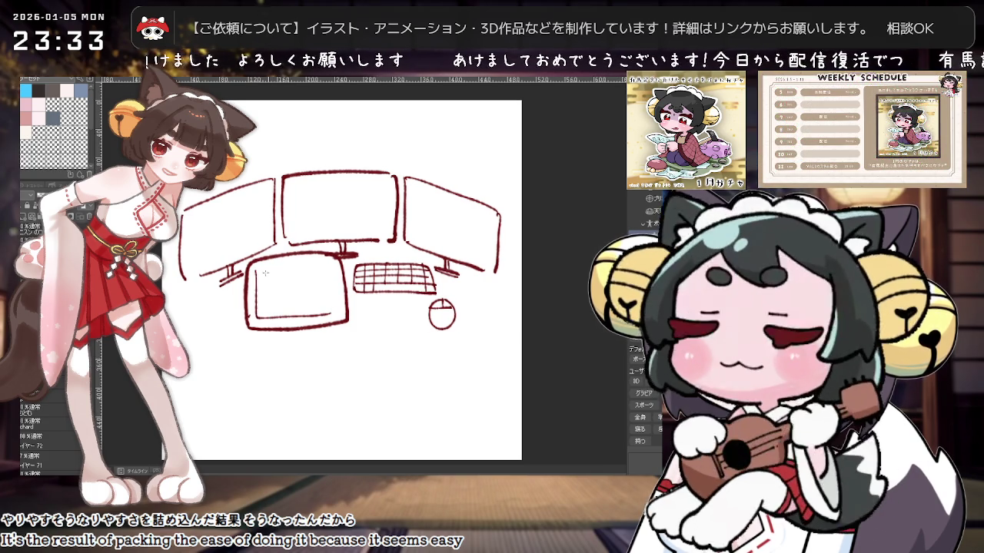
scroll(333, 287, up, 1)
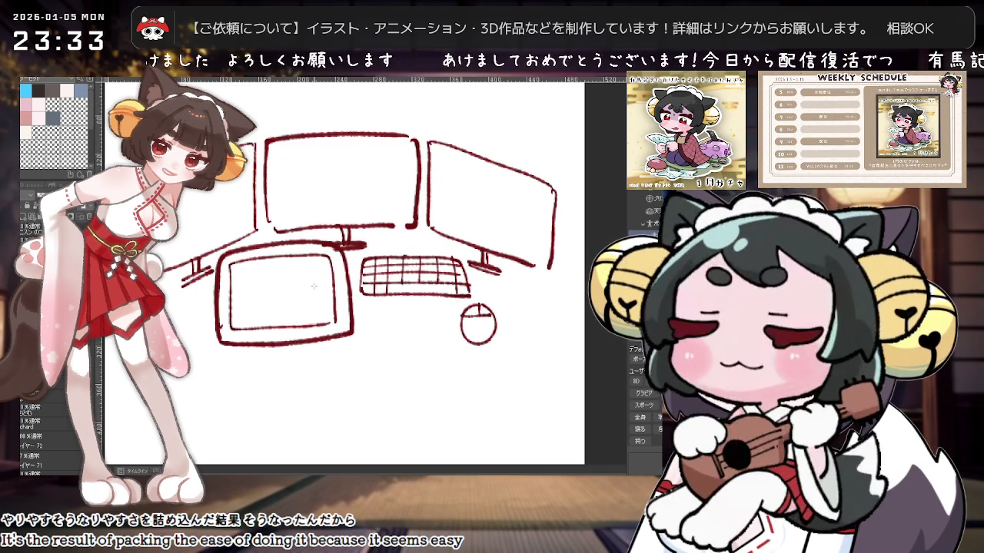
drag(320, 269, 278, 298)
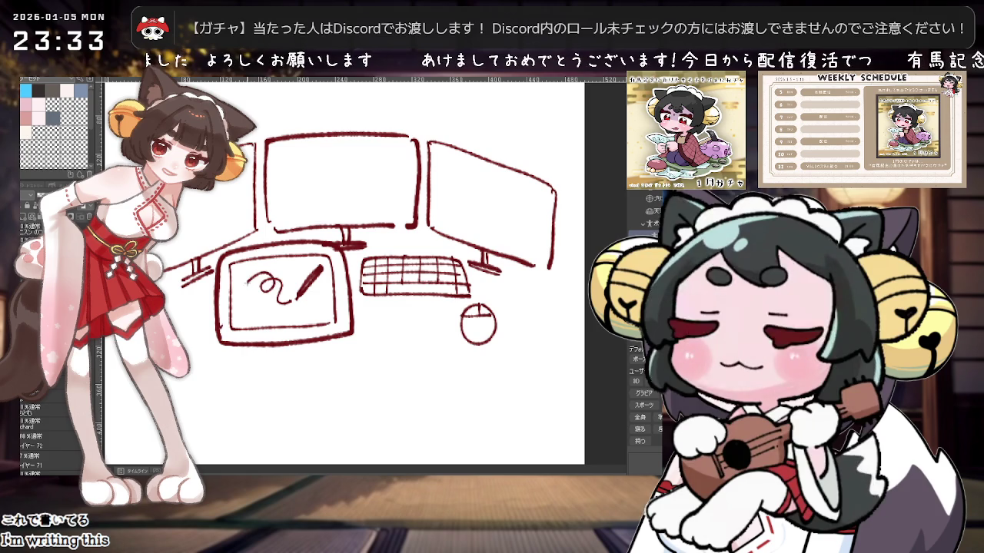
scroll(329, 190, down, 1)
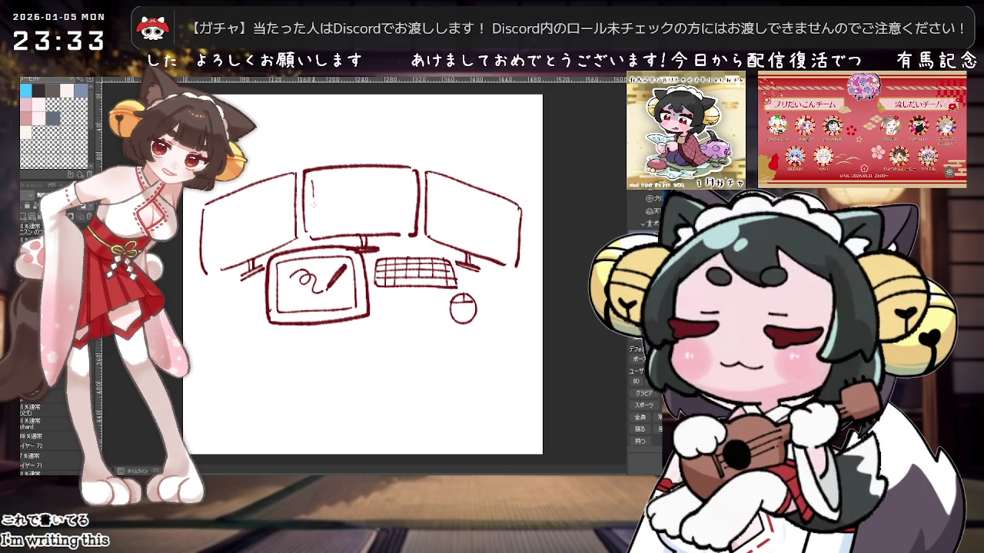
drag(313, 201, 405, 175)
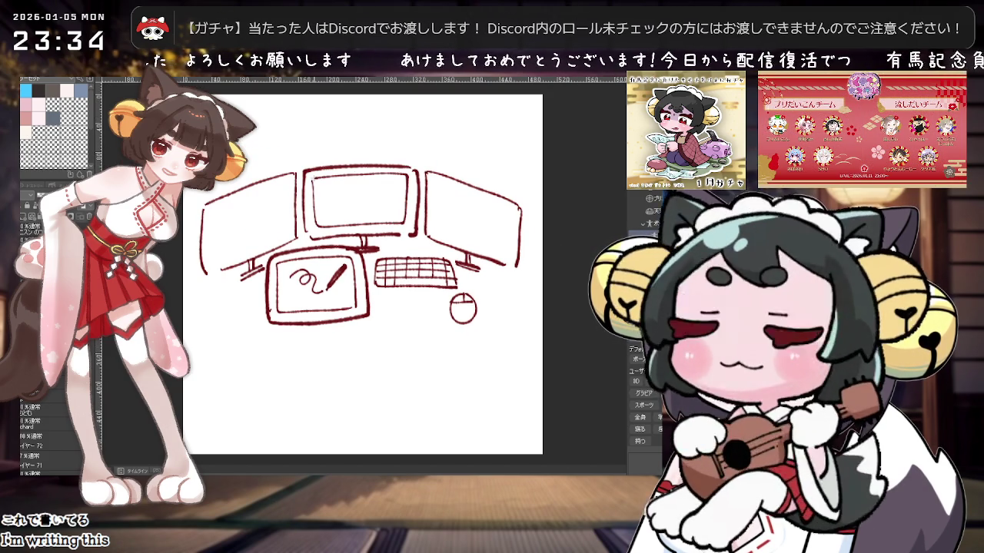
drag(211, 212, 276, 189)
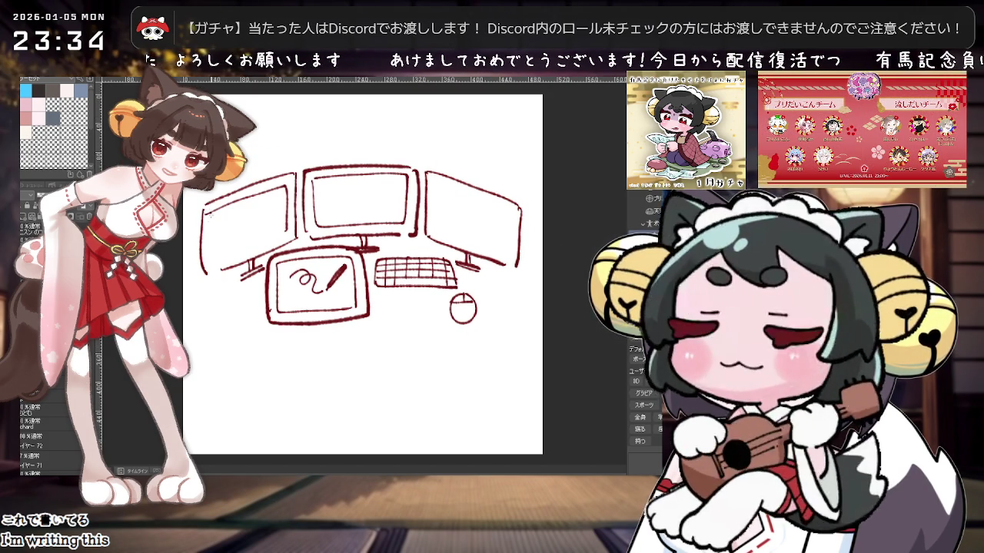
drag(435, 184, 439, 230)
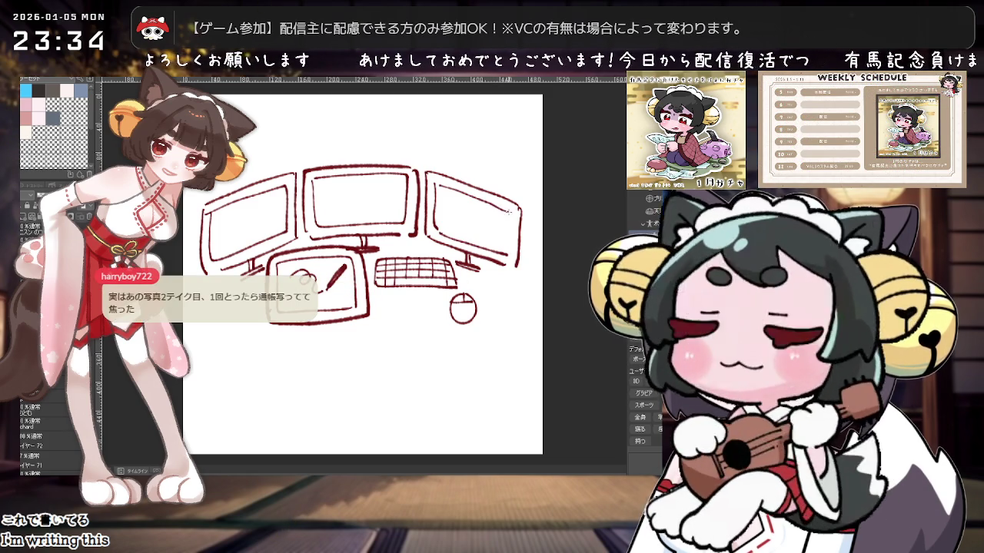
scroll(531, 275, down, 2)
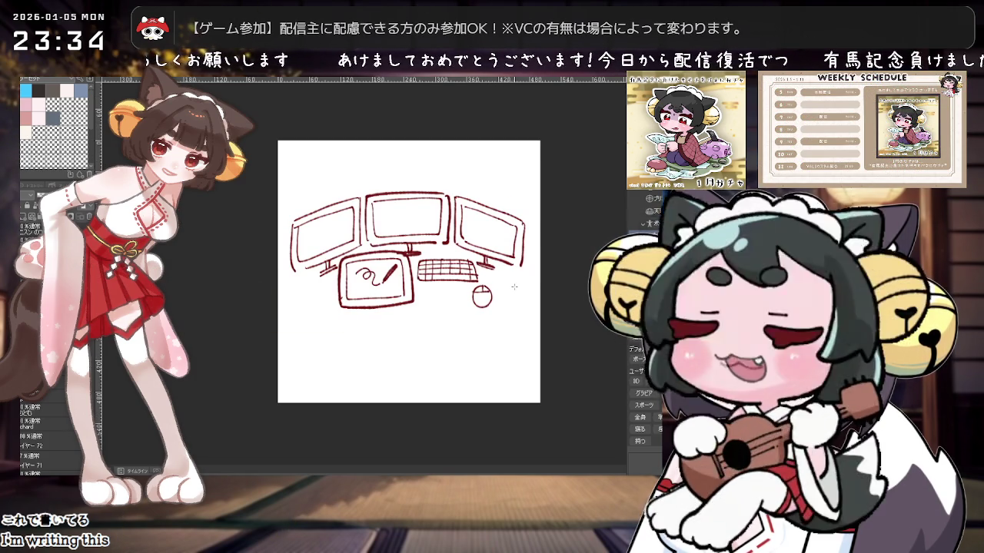
Step: Try a horizontal line below the devices, then undo it
scroll(514, 286, up, 2)
scroll(499, 288, down, 1)
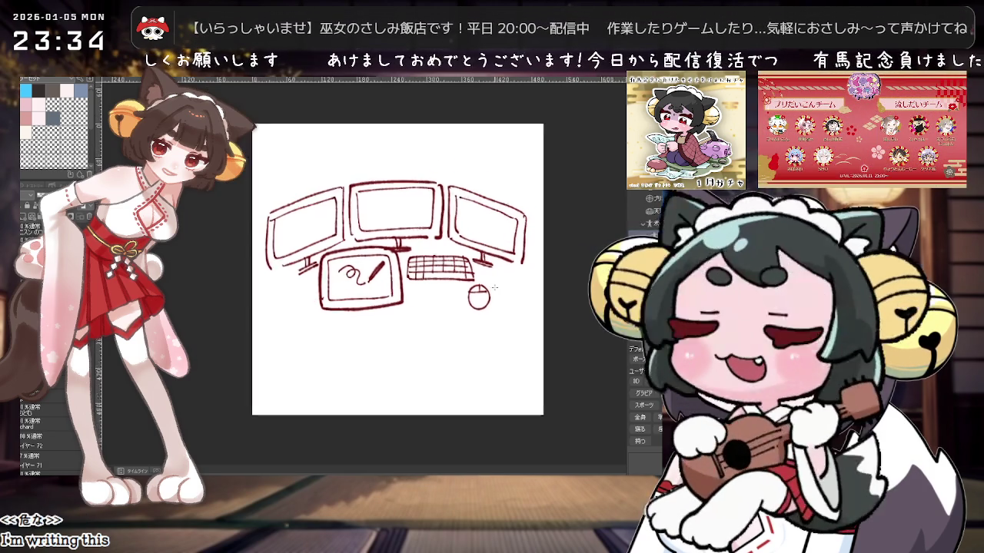
scroll(494, 288, down, 1)
drag(384, 307, 323, 308)
scroll(260, 325, up, 1)
drag(208, 321, 485, 312)
key(ctrl+z)
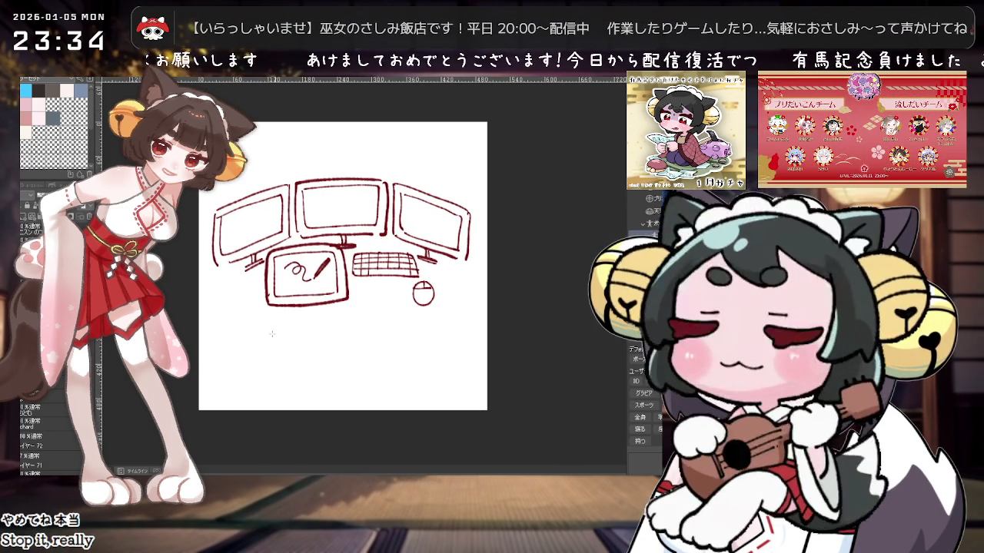
Step: Sketch the chair's arched back under the tablet and close its outline with a base
drag(327, 311, 381, 300)
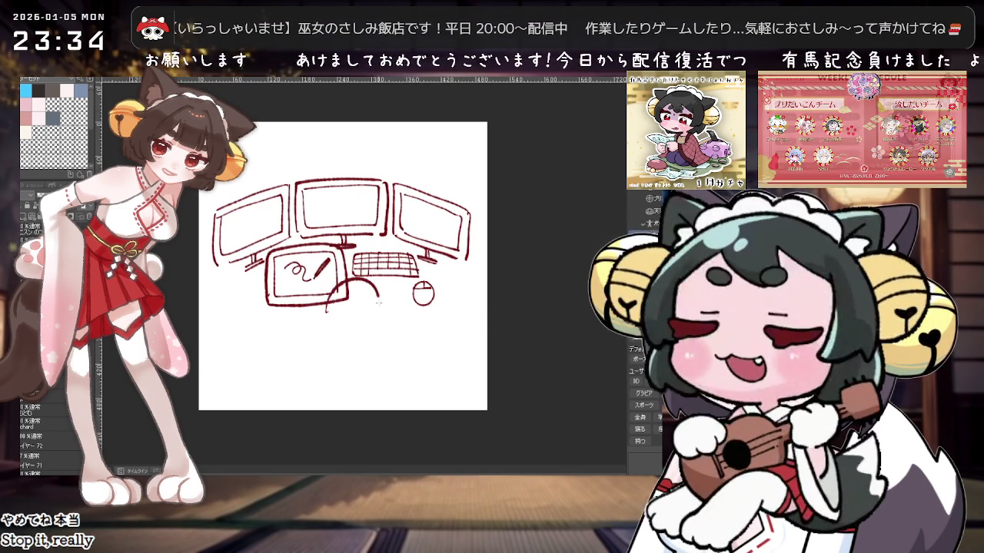
key(ctrl+z)
drag(323, 315, 390, 315)
key(ctrl+y)
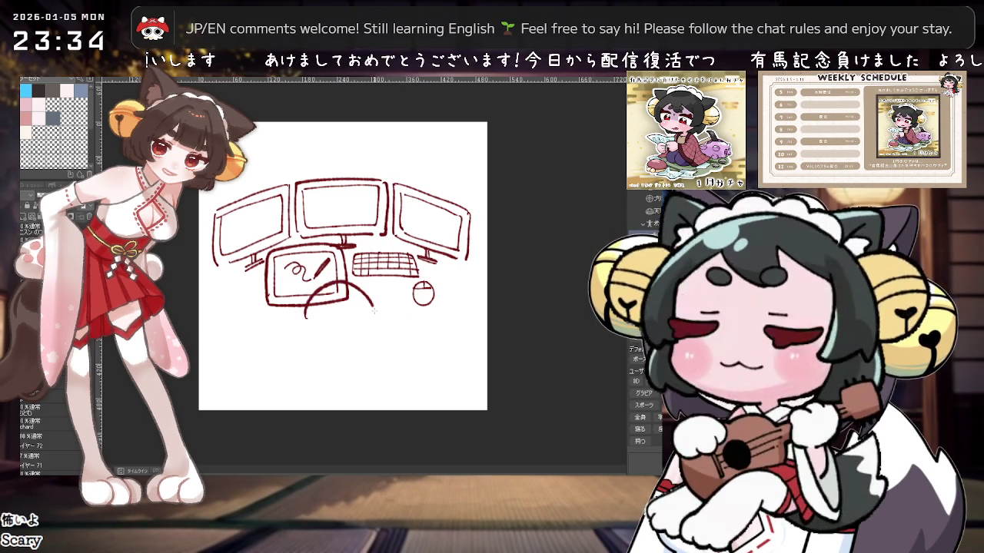
drag(274, 307, 286, 319)
key(ctrl+z)
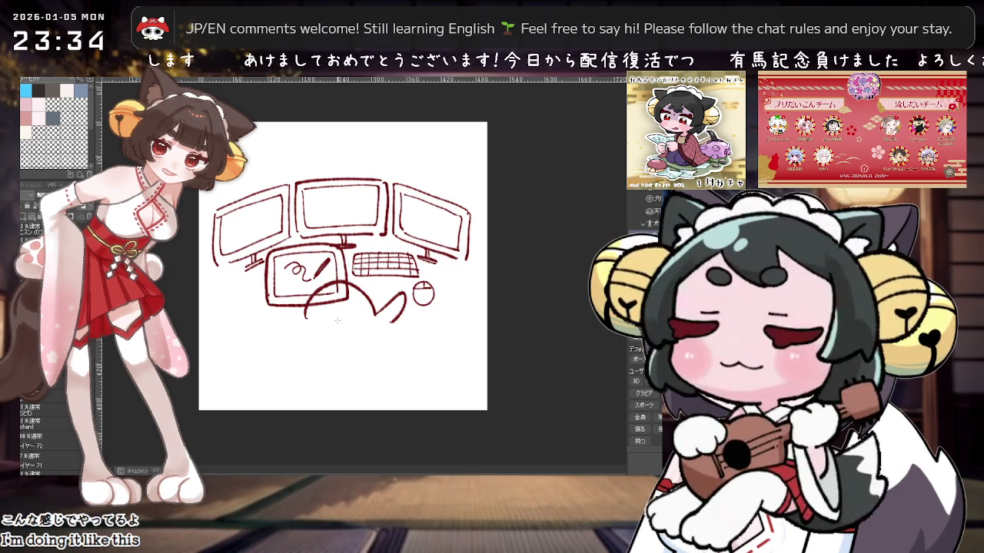
key(ctrl+z)
drag(314, 313, 376, 305)
drag(331, 261, 296, 315)
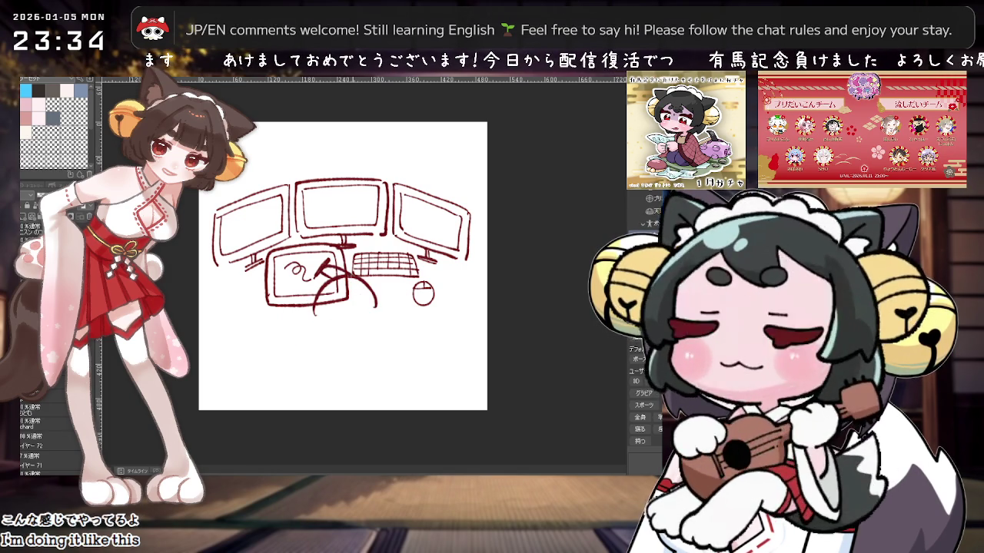
drag(375, 308, 376, 324)
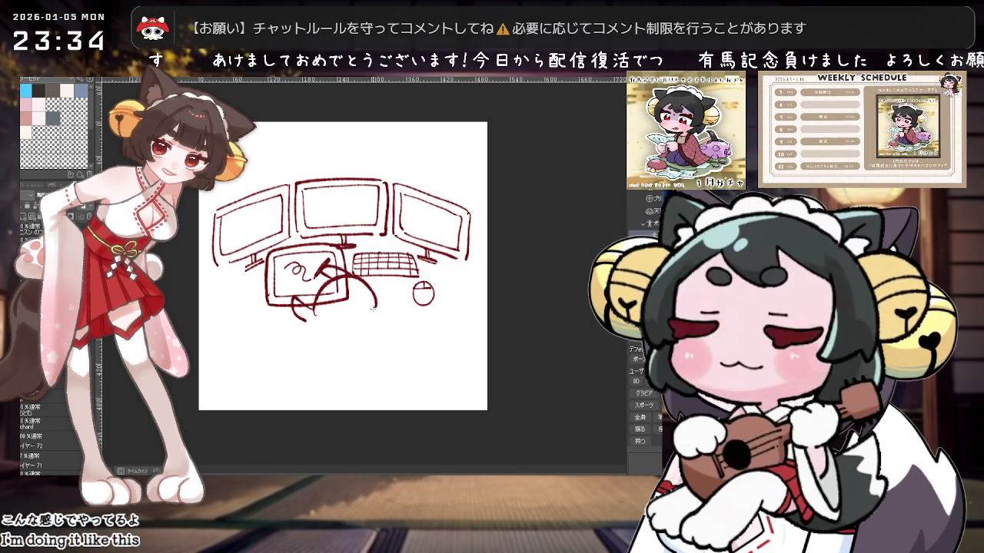
mouse_move(317, 347)
mouse_down()
mouse_move(338, 309)
mouse_move(374, 358)
mouse_up()
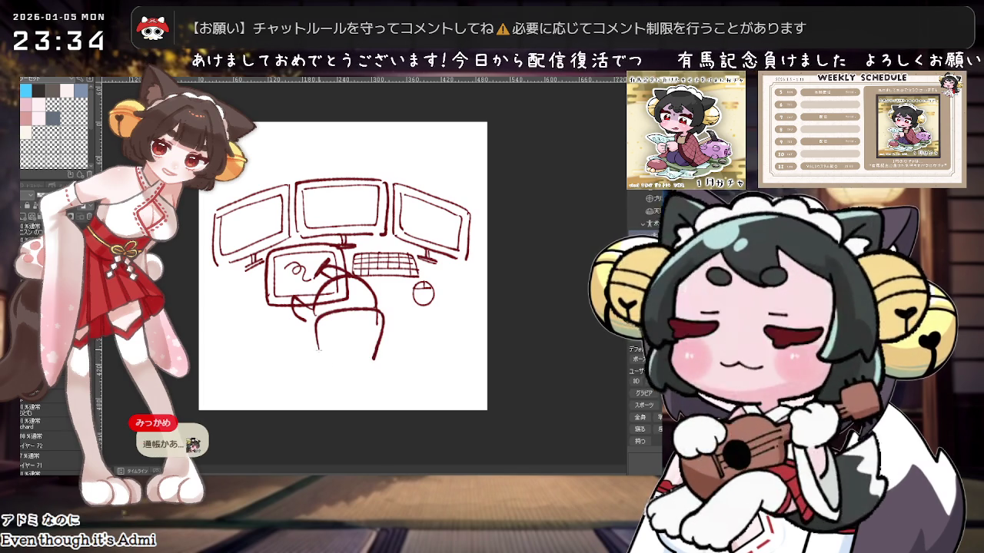
drag(318, 347, 373, 361)
Step: Draw the desk edge on both sides of the chair out to the canvas's right edge
drag(204, 305, 285, 302)
drag(381, 305, 487, 308)
key(ctrl+z)
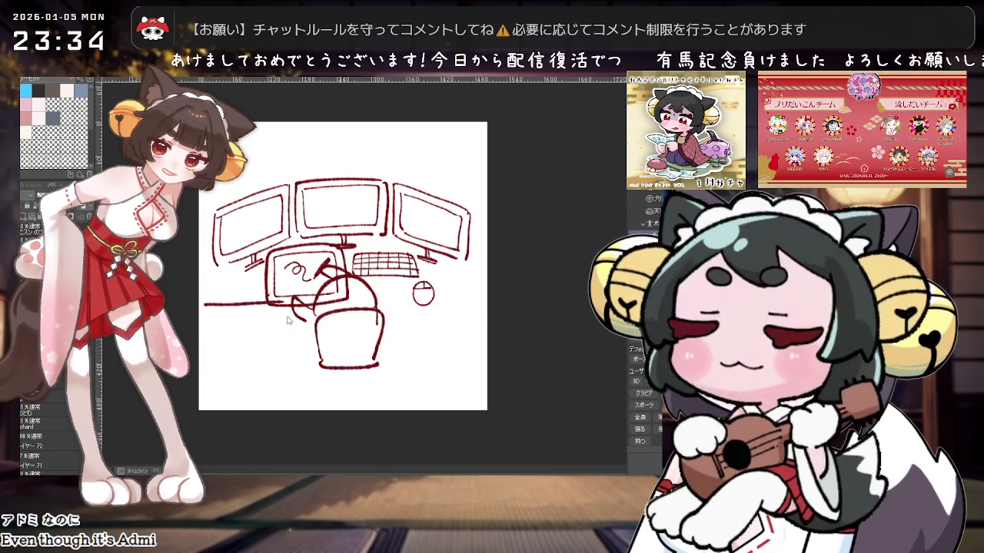
drag(386, 308, 487, 310)
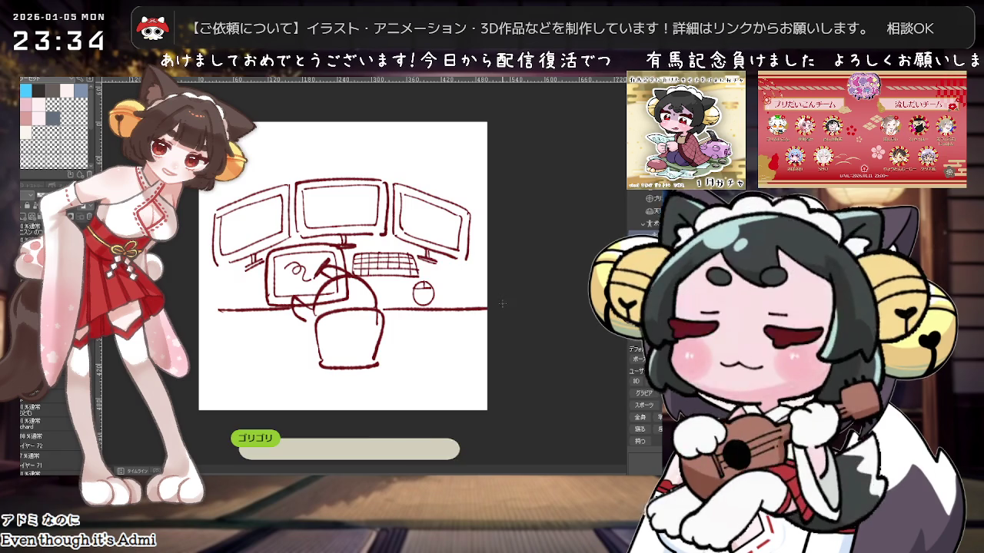
scroll(487, 304, down, 2)
key(ctrl+t)
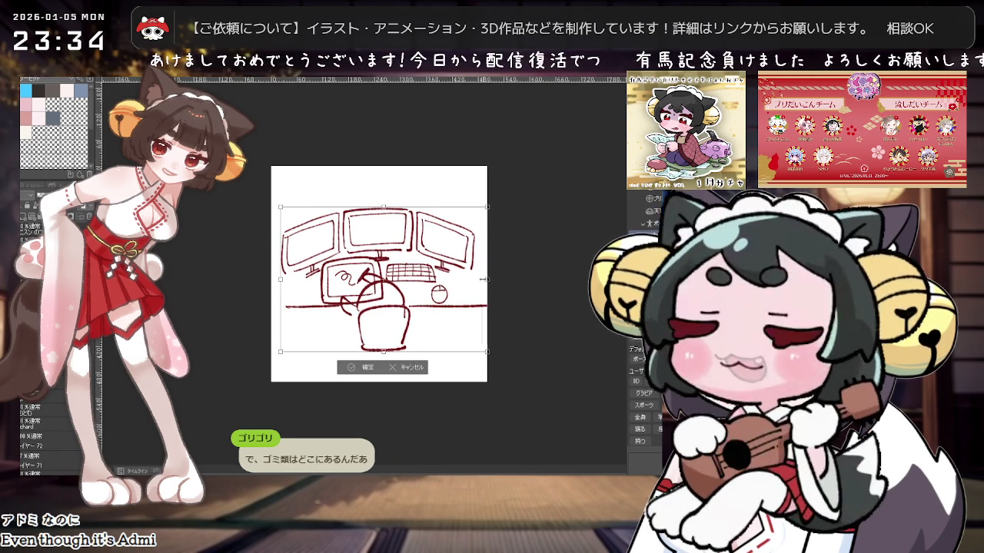
Step: Shrink the desk sketch and redraw its edge extending to the right
drag(477, 353, 416, 301)
key(Return)
scroll(423, 311, up, 1)
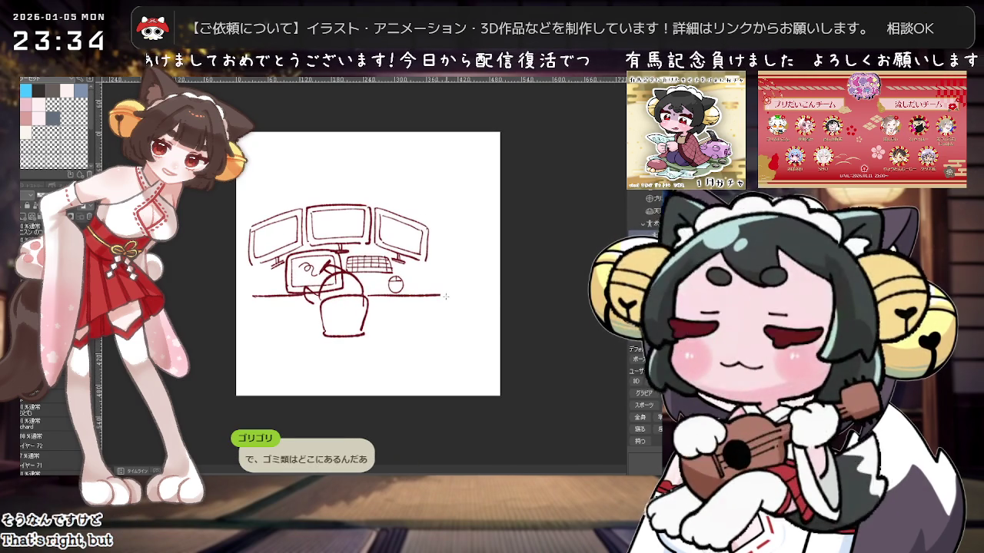
mouse_move(499, 295)
mouse_down()
mouse_move(442, 295)
mouse_move(500, 294)
mouse_up()
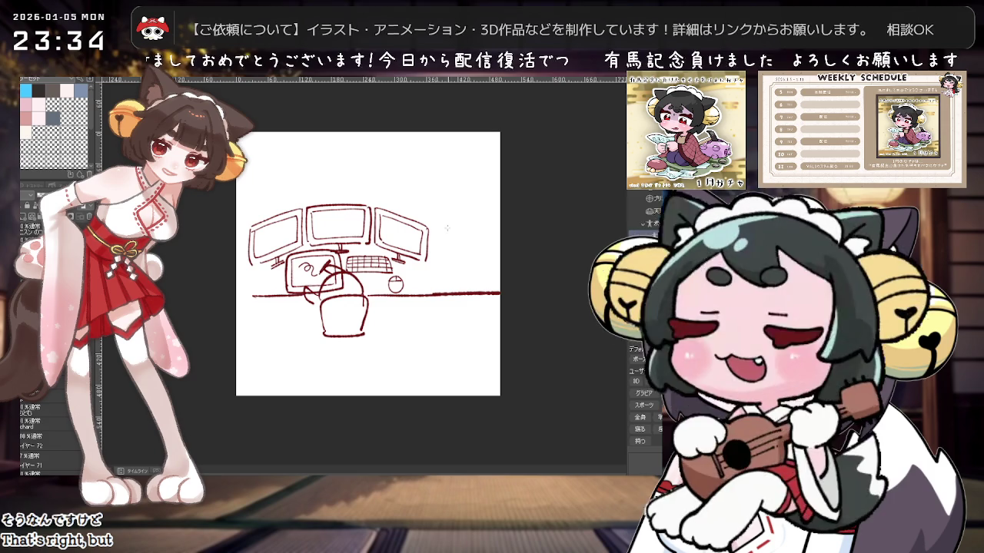
drag(434, 226, 499, 226)
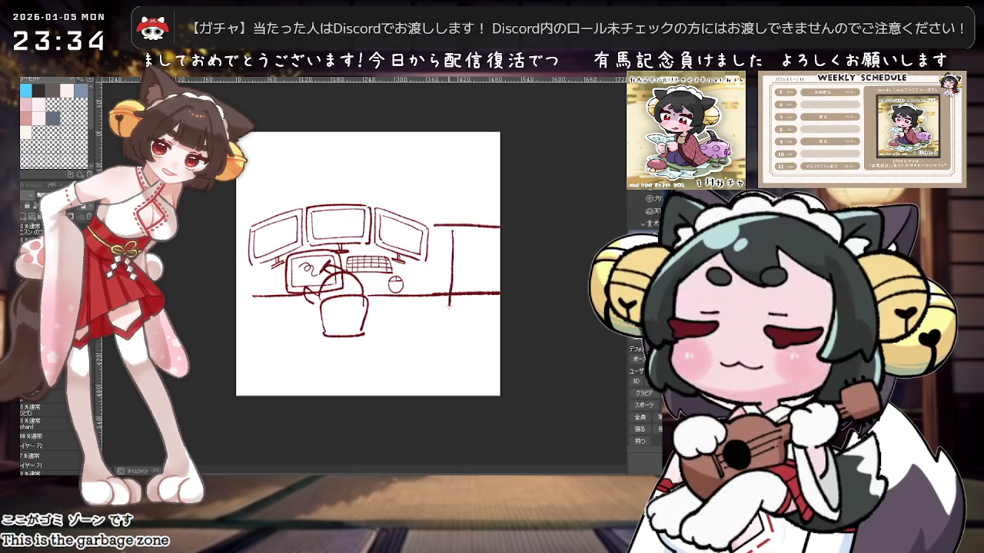
Step: Draw a box at the desk's right end and fill it with diagonal hatching
mouse_move(434, 208)
mouse_down()
mouse_move(436, 266)
mouse_move(500, 302)
mouse_up()
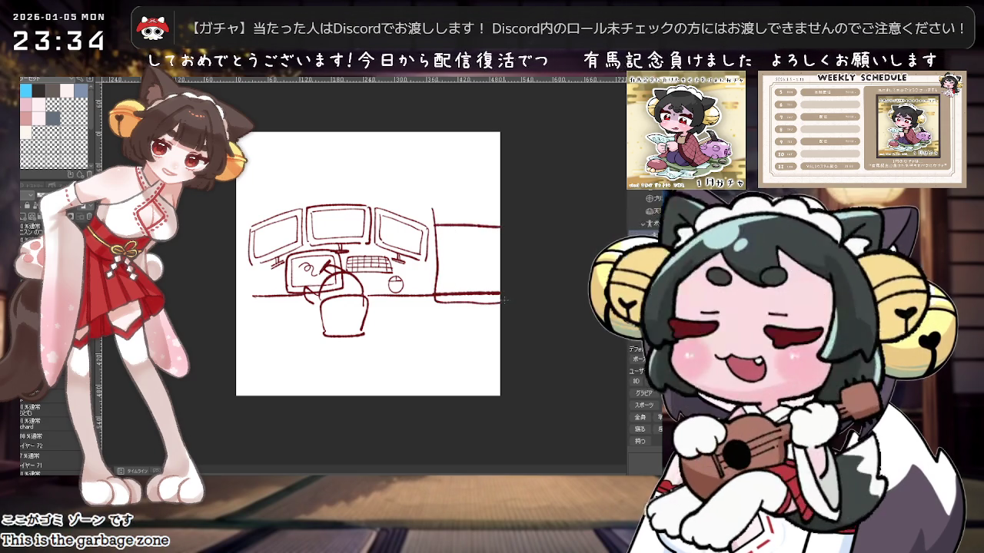
key(ctrl+z)
key(ctrl+z)
mouse_move(428, 217)
mouse_down()
mouse_move(428, 286)
mouse_move(487, 311)
mouse_up()
drag(437, 214, 500, 211)
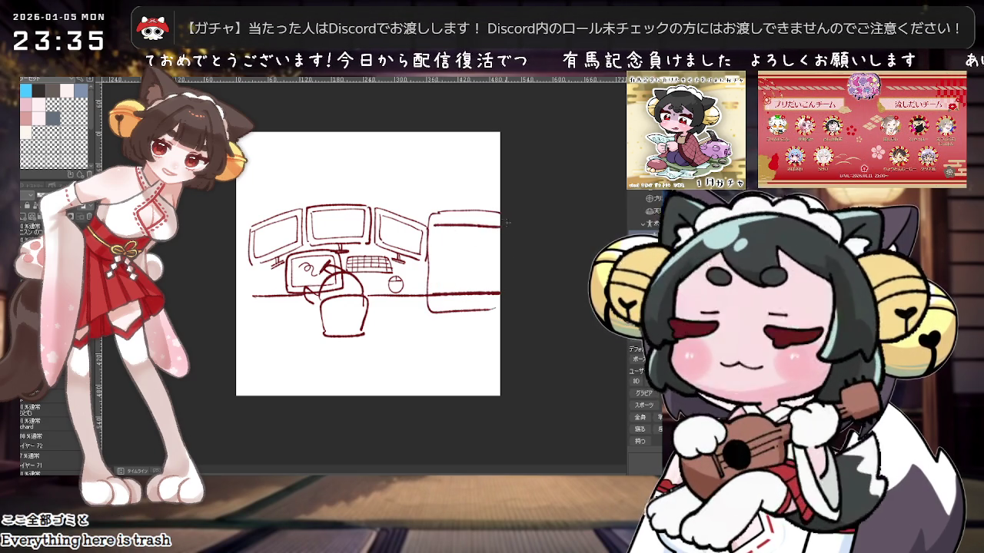
drag(432, 237, 455, 215)
drag(428, 260, 467, 218)
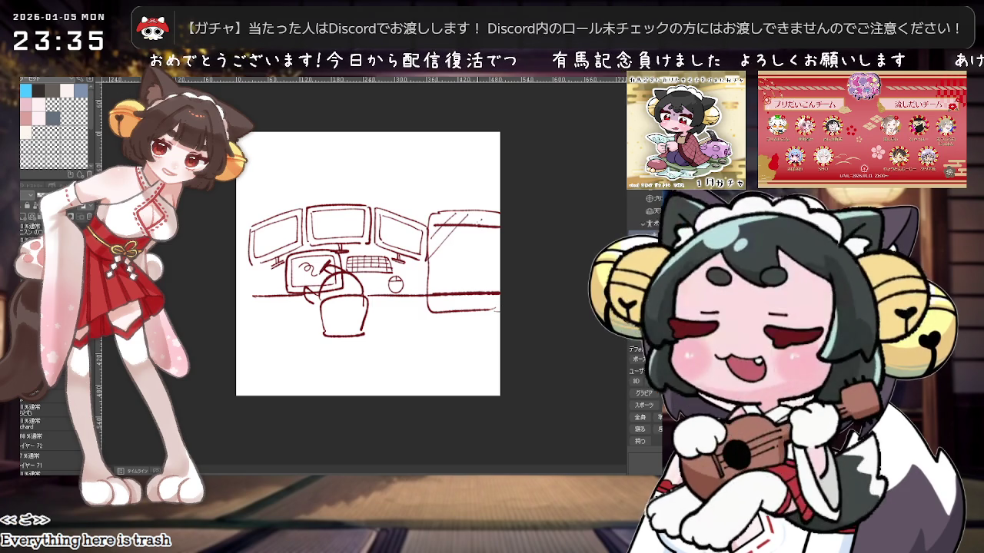
drag(430, 286, 490, 223)
mouse_move(443, 305)
mouse_down()
mouse_move(498, 249)
mouse_move(498, 276)
mouse_up()
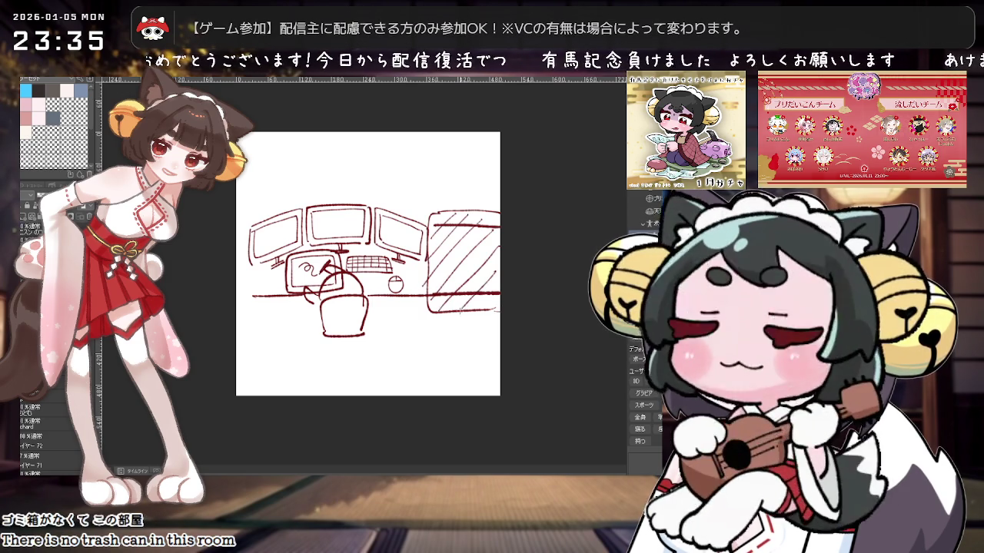
Step: Scale the whole sketch down again to about 86%
scroll(506, 304, up, 1)
scroll(505, 304, up, 1)
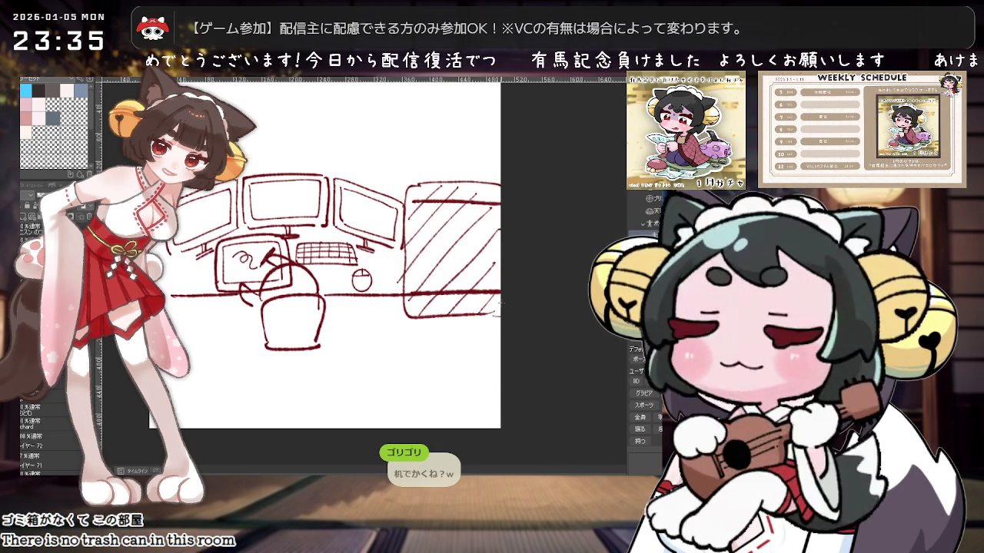
scroll(501, 304, down, 1)
scroll(504, 300, down, 1)
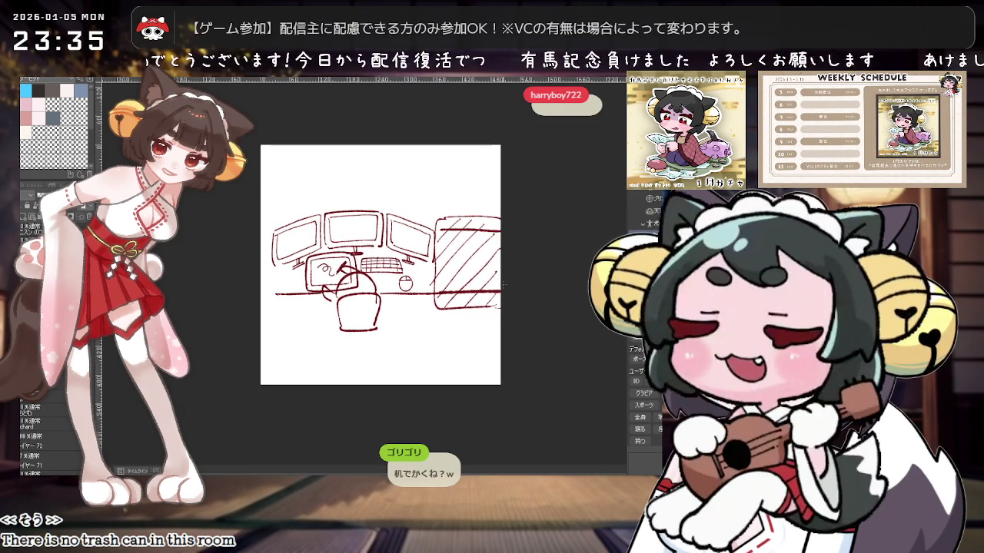
drag(509, 296, 395, 311)
key(ctrl+t)
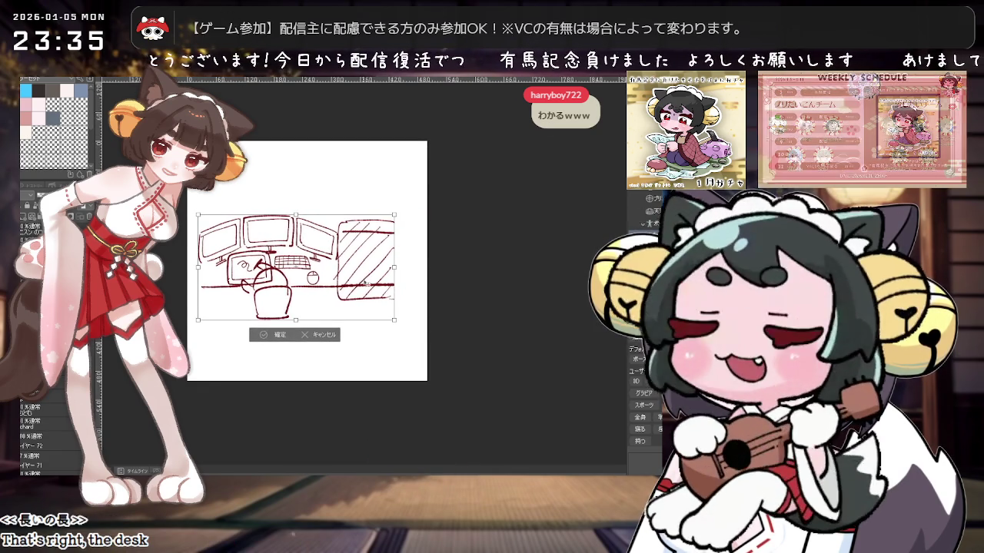
drag(361, 278, 353, 282)
click(265, 331)
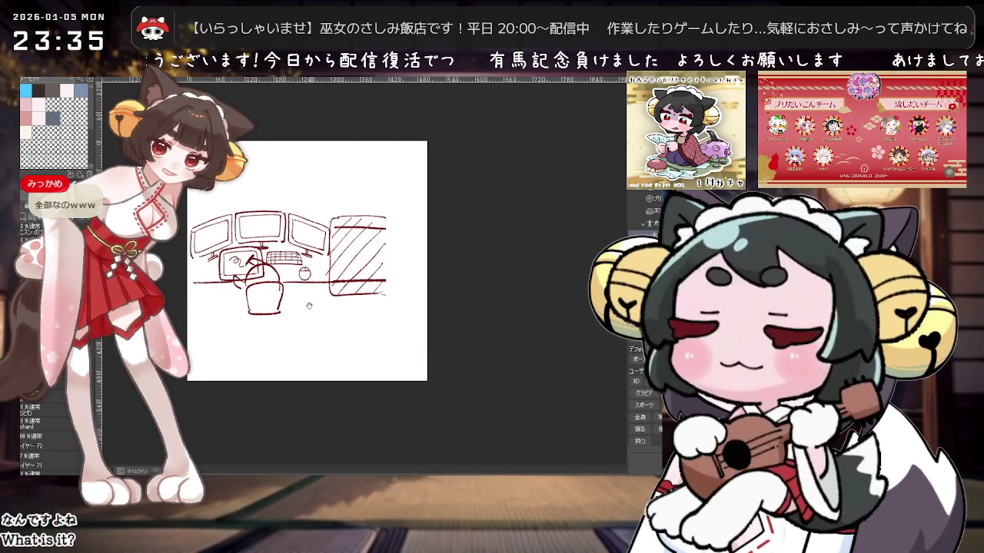
Step: Extend the hatched box's outline to the canvas edge and draw a downward arrow above it
scroll(342, 292, up, 1)
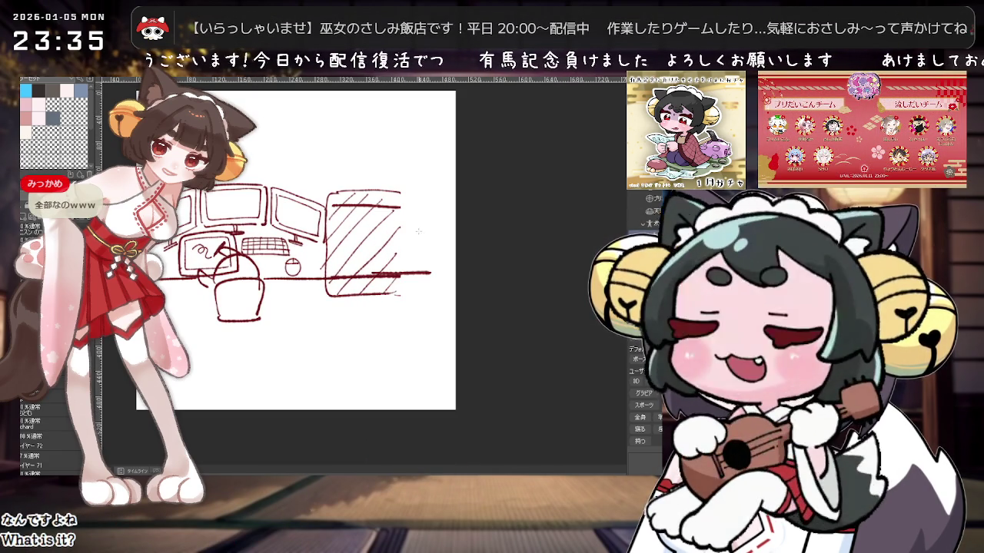
drag(324, 276, 421, 276)
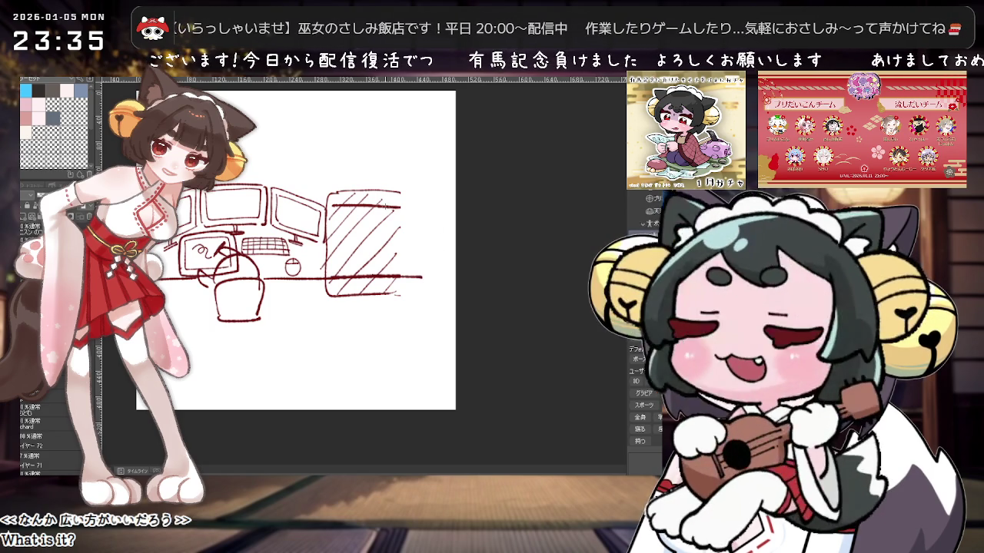
drag(435, 207, 455, 232)
drag(403, 276, 456, 276)
drag(440, 207, 456, 230)
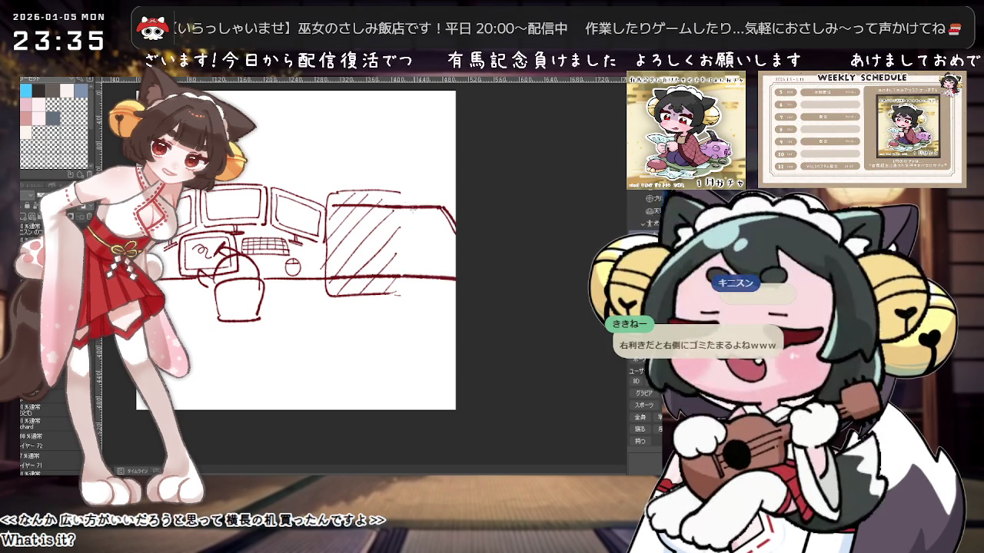
drag(395, 136, 390, 180)
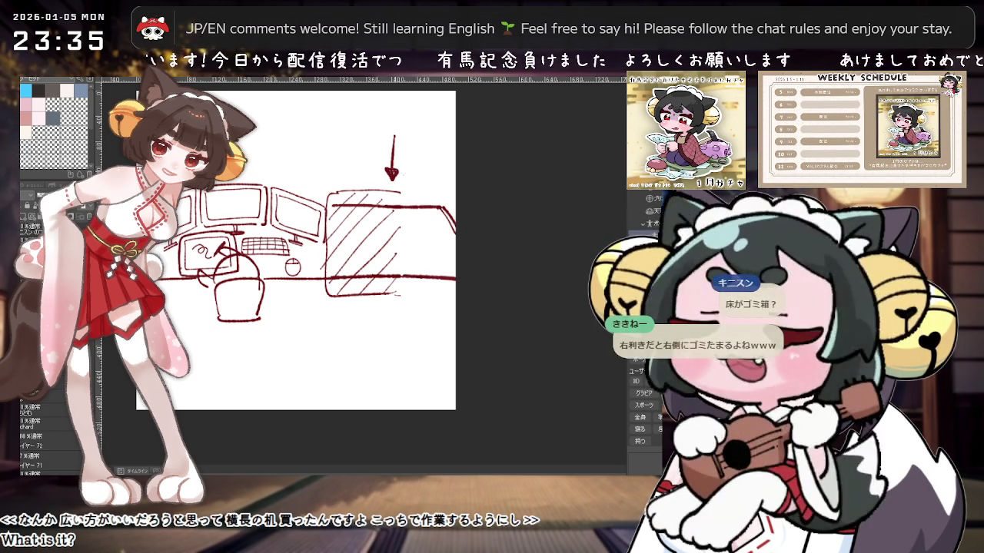
drag(430, 204, 453, 211)
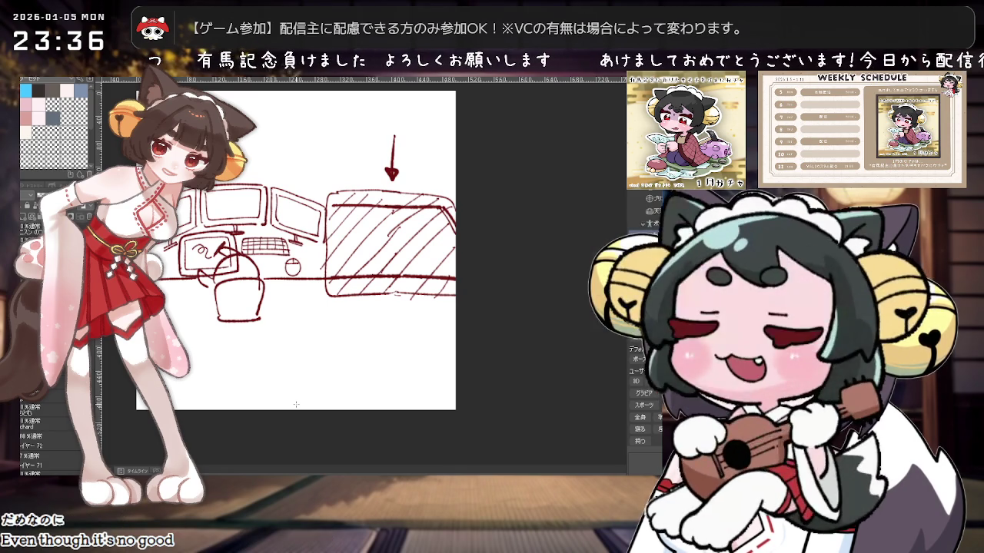
Step: Draw a vertical dividing line through the desk sketch
scroll(323, 292, down, 1)
scroll(346, 185, down, 2)
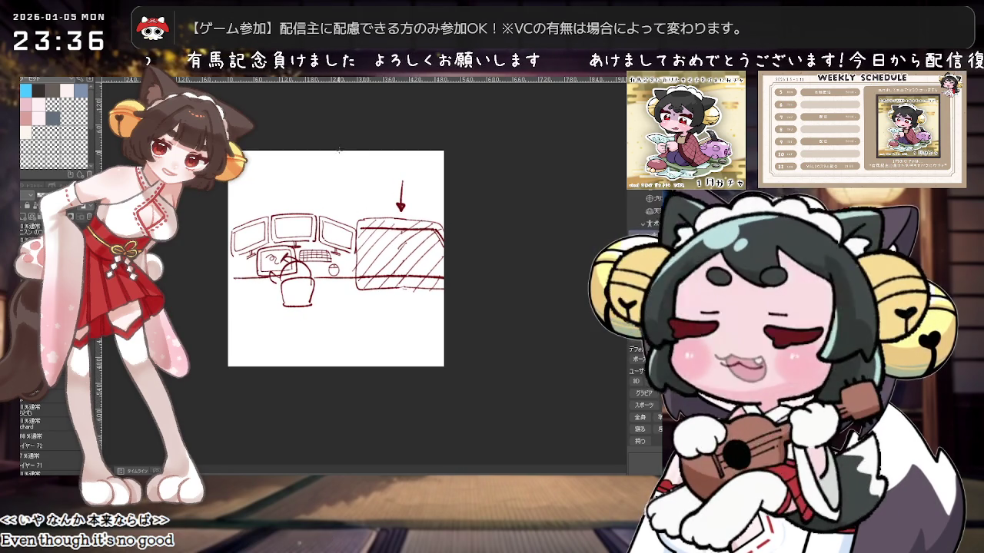
drag(346, 156, 347, 340)
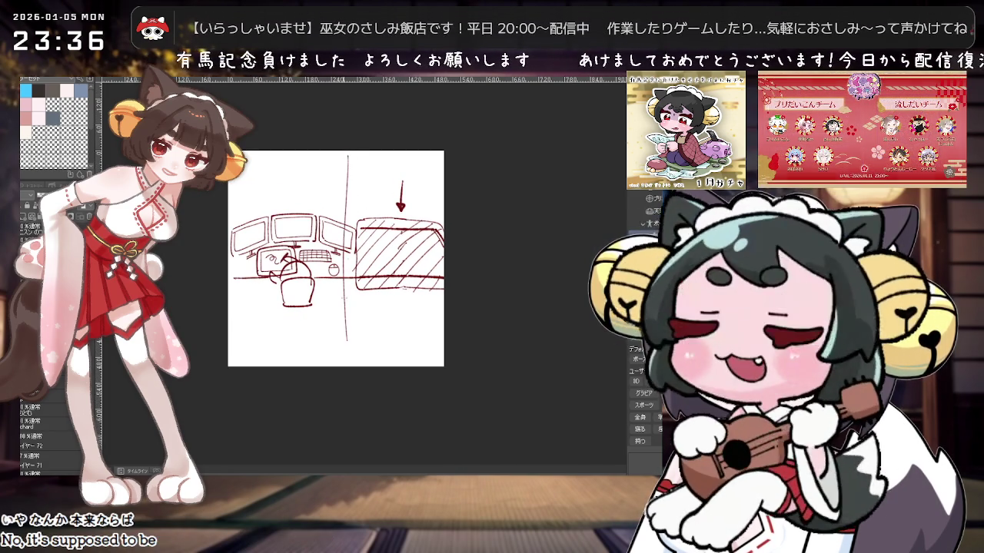
Step: Extend the vertical divider downward and add left and right arrows above it
drag(353, 248, 353, 332)
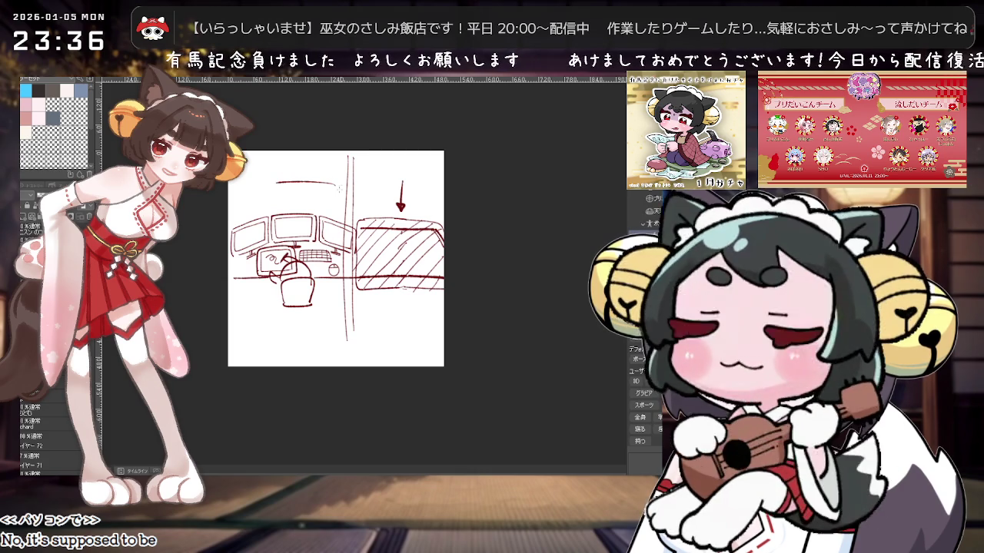
drag(287, 177, 274, 182)
drag(363, 176, 401, 179)
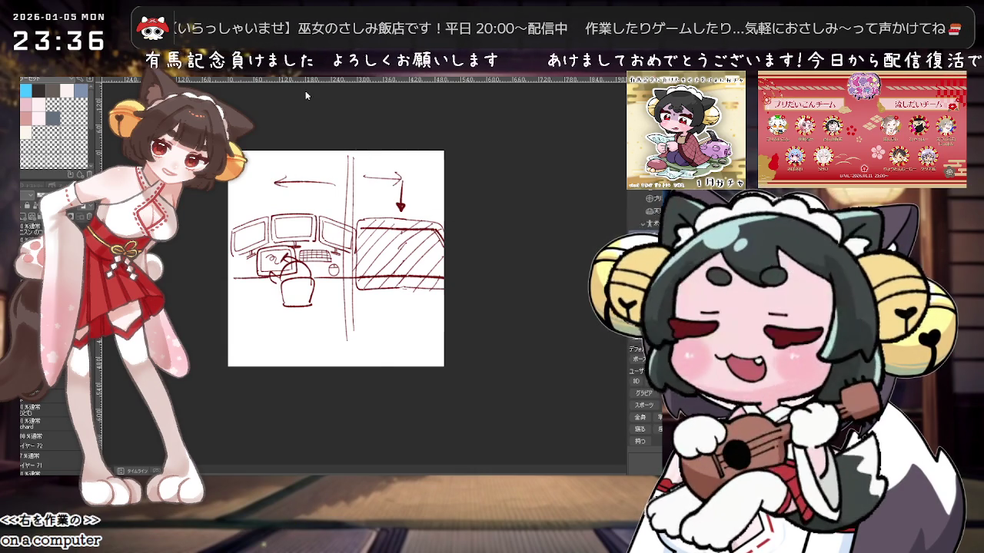
Step: Narrow the drawing by scaling it in from the right side
key(ctrl+t)
drag(444, 247, 428, 248)
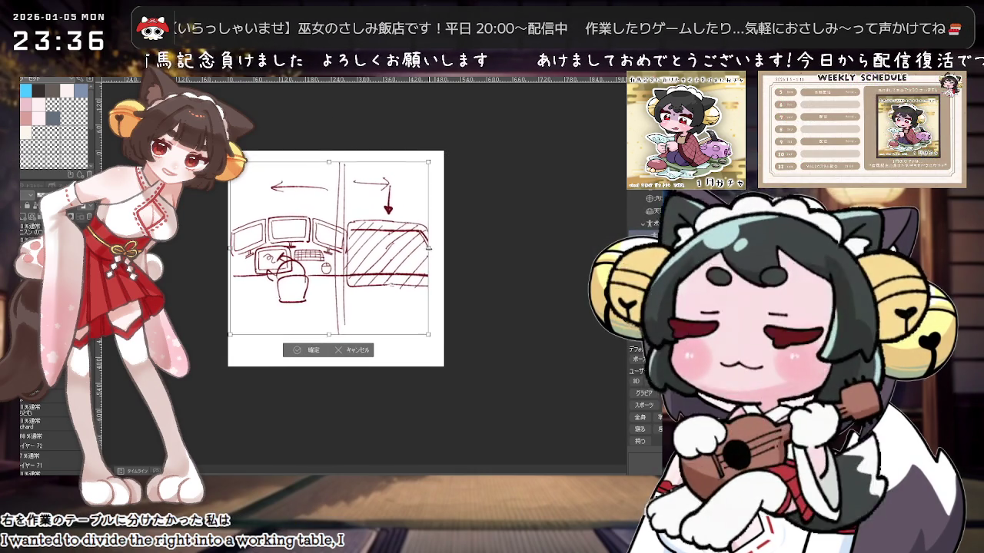
click(314, 349)
drag(408, 228, 438, 230)
key(ctrl+z)
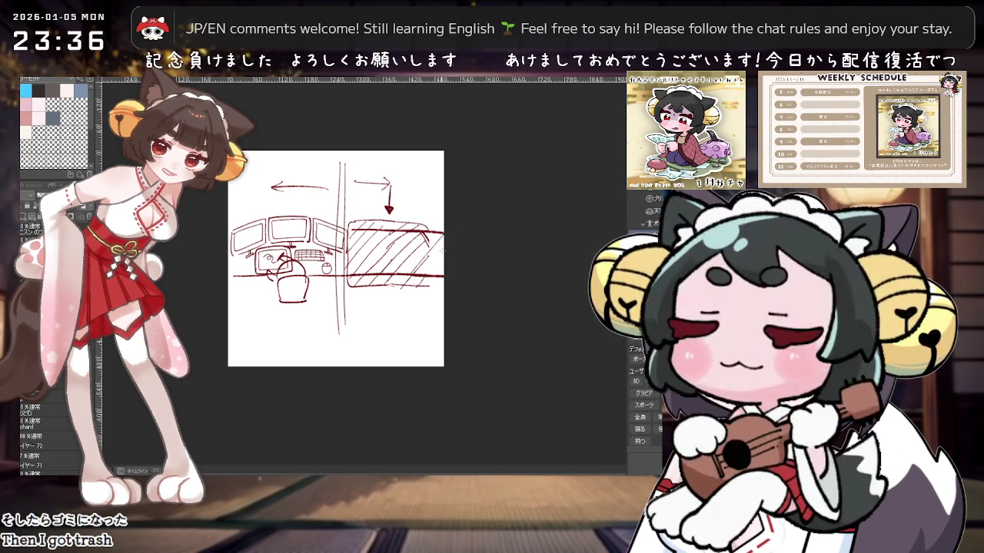
Step: Erase the arrow and exclamation marks from the sketch
scroll(452, 283, up, 1)
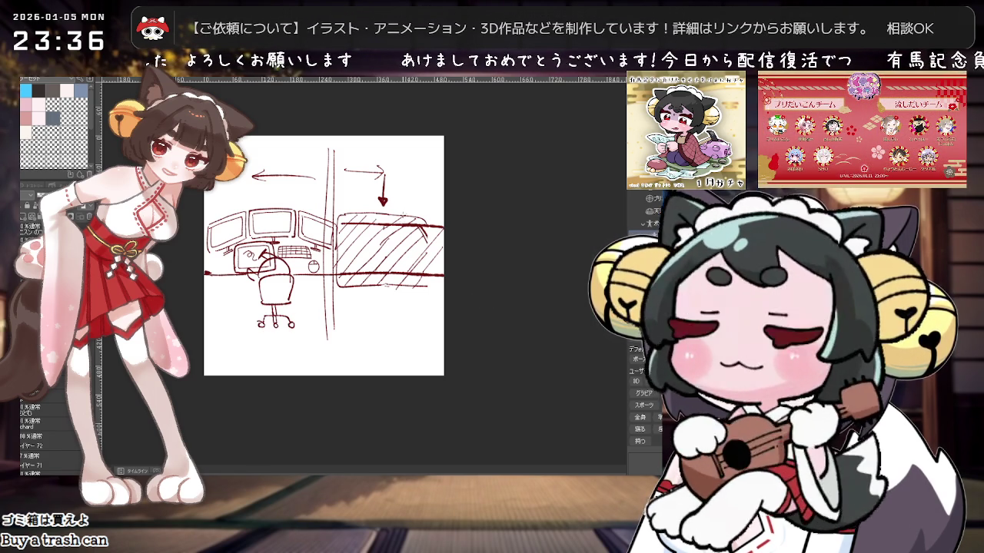
mouse_move(379, 196)
mouse_down()
mouse_move(377, 167)
mouse_move(405, 176)
mouse_up()
key(p)
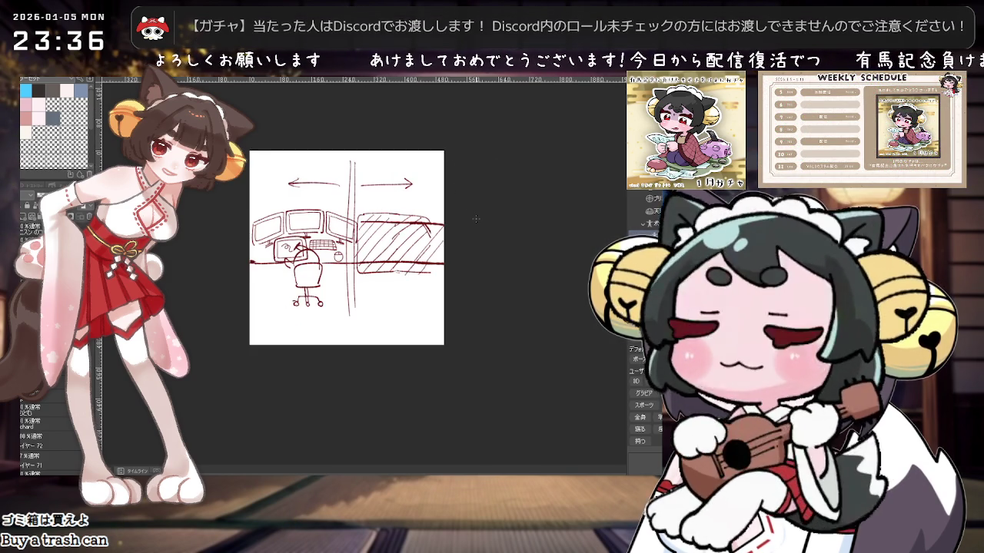
Step: Draw a box under the right table, then delete the whole sketch
scroll(475, 219, up, 1)
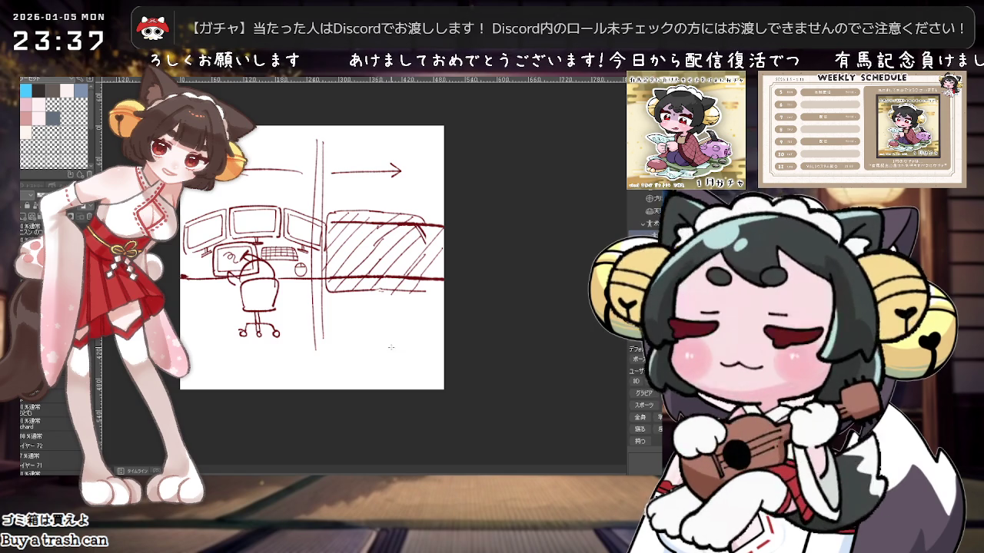
drag(309, 286, 308, 349)
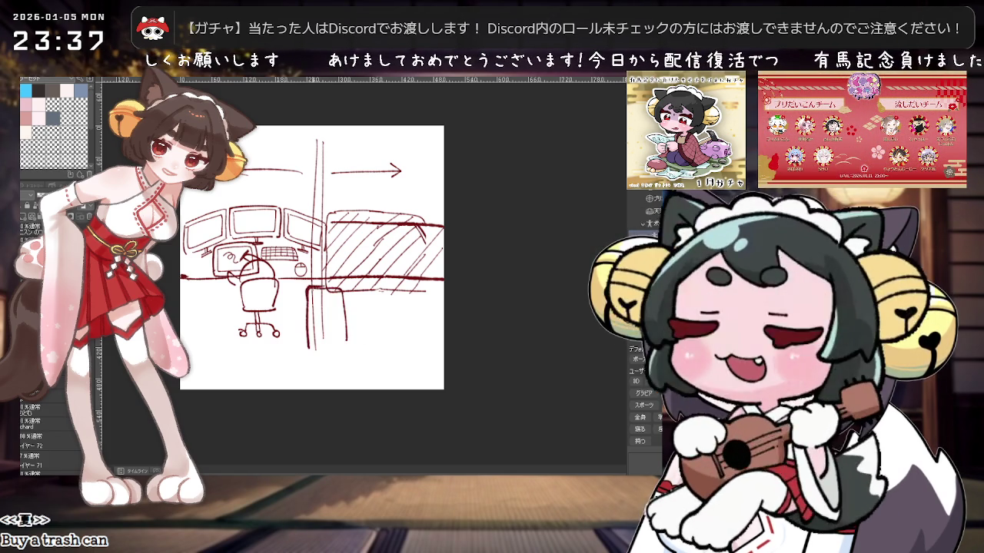
drag(309, 350, 346, 339)
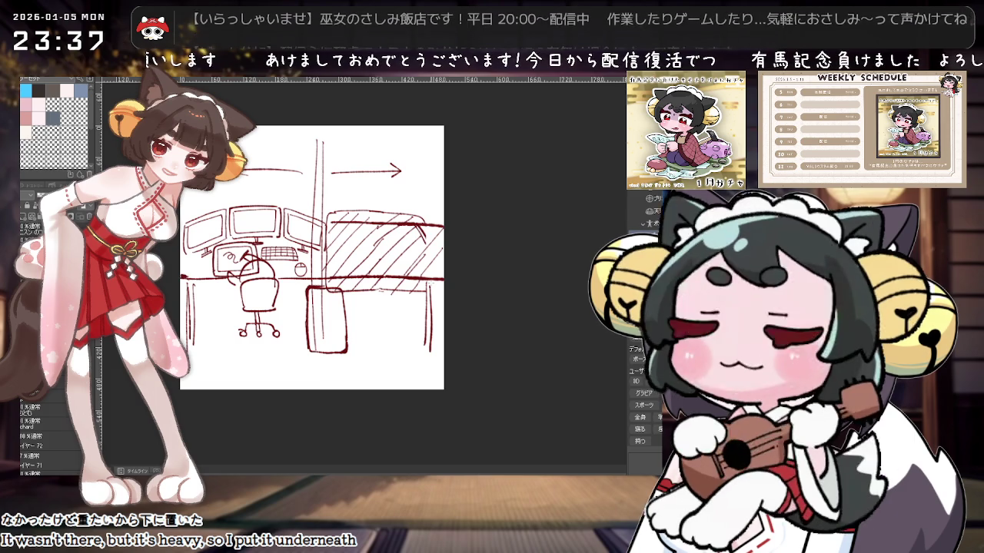
key(Delete)
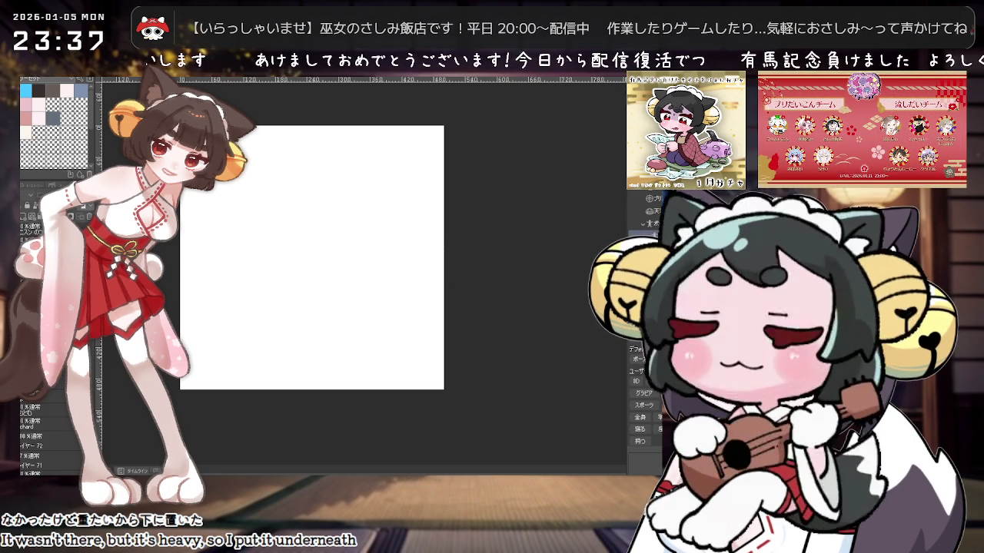
Step: Draw the L-shaped desk's back and front edges in perspective and a wheeled office chair
mouse_move(197, 265)
mouse_down()
mouse_move(278, 177)
mouse_move(441, 192)
mouse_up()
mouse_move(442, 247)
mouse_down()
mouse_move(292, 243)
mouse_move(237, 323)
mouse_up()
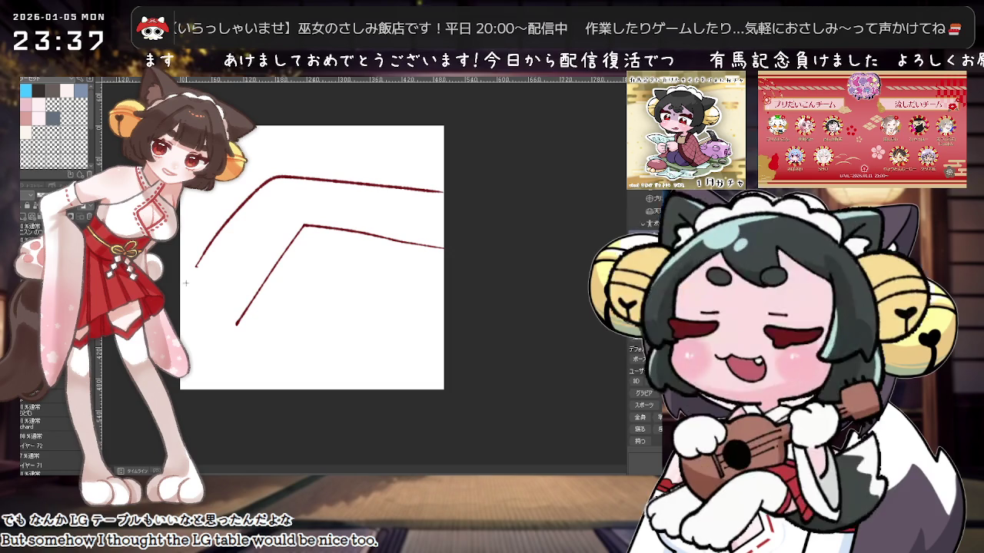
drag(181, 301, 234, 321)
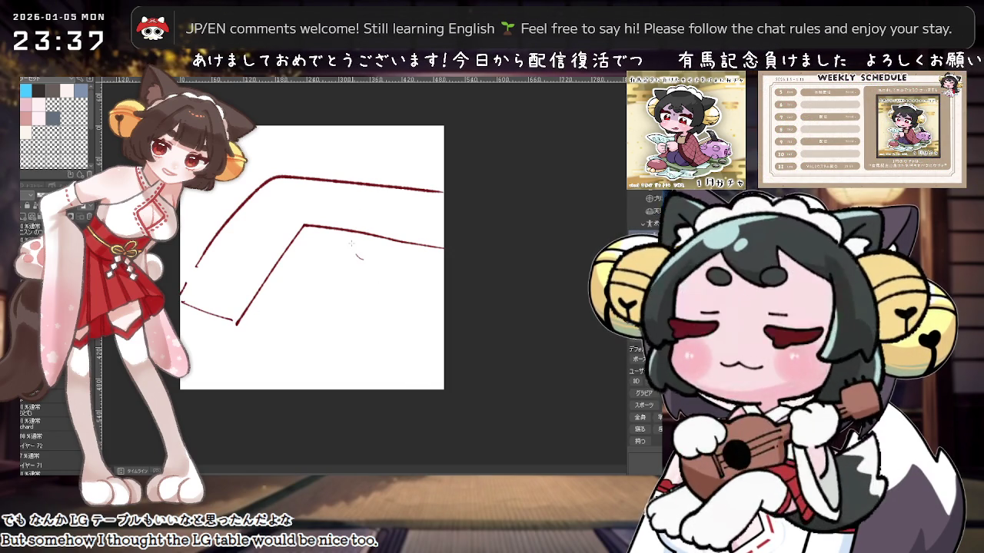
drag(358, 265, 404, 280)
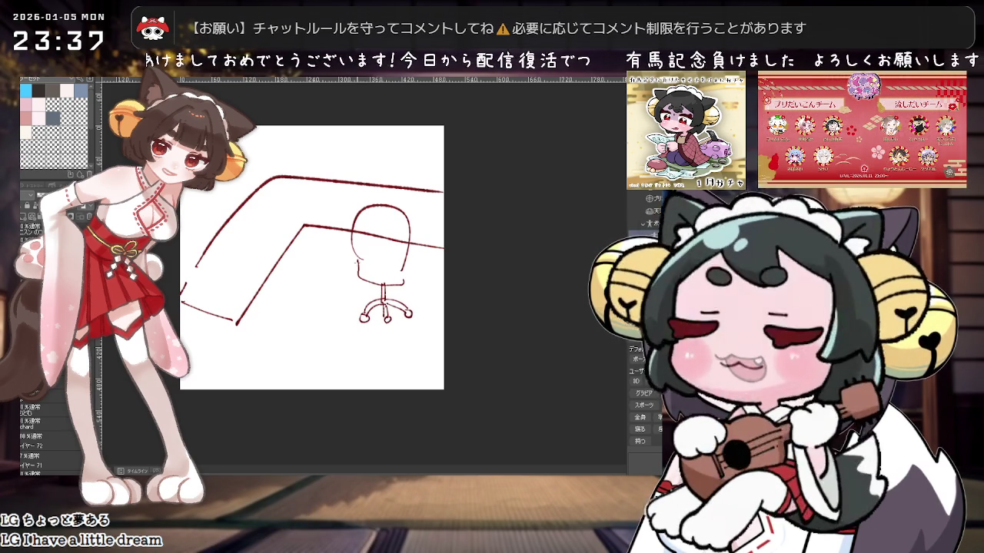
mouse_move(353, 236)
mouse_down()
mouse_move(361, 206)
mouse_move(400, 212)
mouse_up()
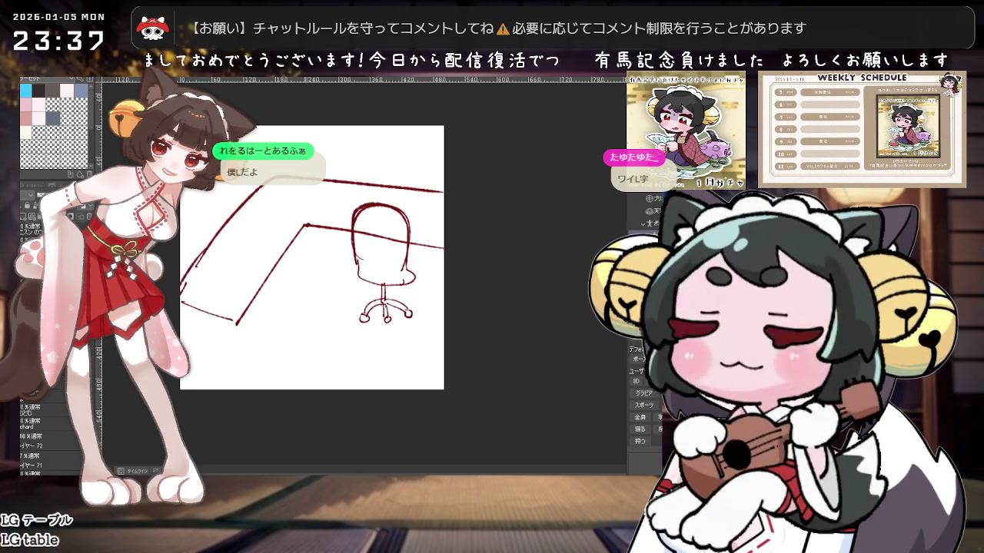
drag(203, 310, 243, 321)
drag(307, 261, 348, 291)
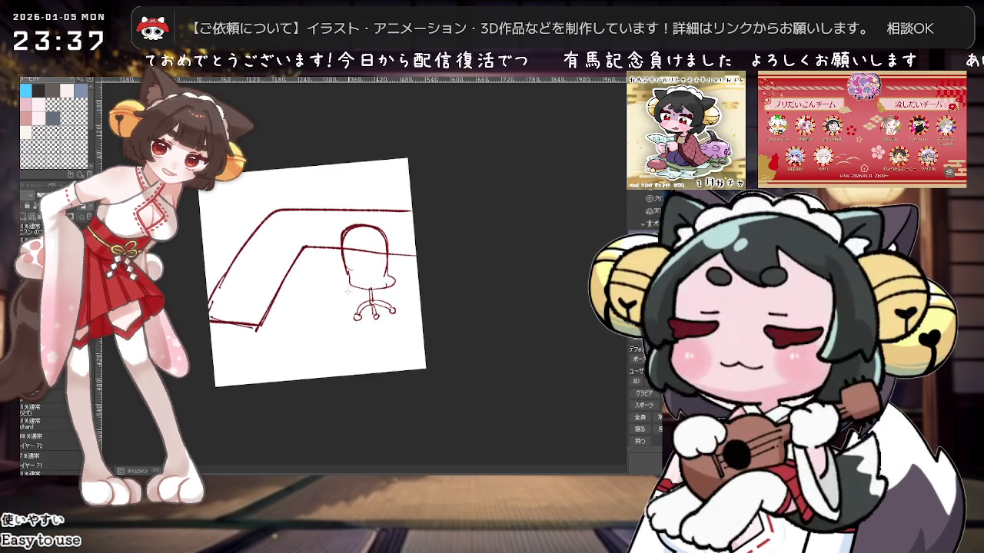
Step: Rework the desk's bottom-left corner and draw its straight inner edge
mouse_move(220, 329)
mouse_down()
mouse_move(285, 329)
mouse_move(261, 359)
mouse_up()
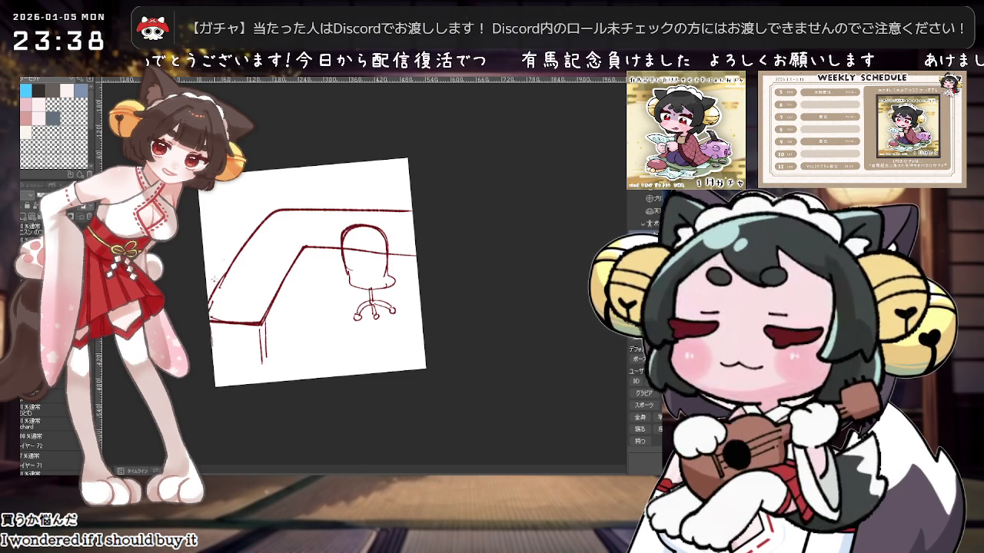
mouse_move(208, 274)
mouse_down()
mouse_move(250, 259)
mouse_move(219, 298)
mouse_move(239, 292)
mouse_up()
key(ctrl+z)
key(ctrl+z)
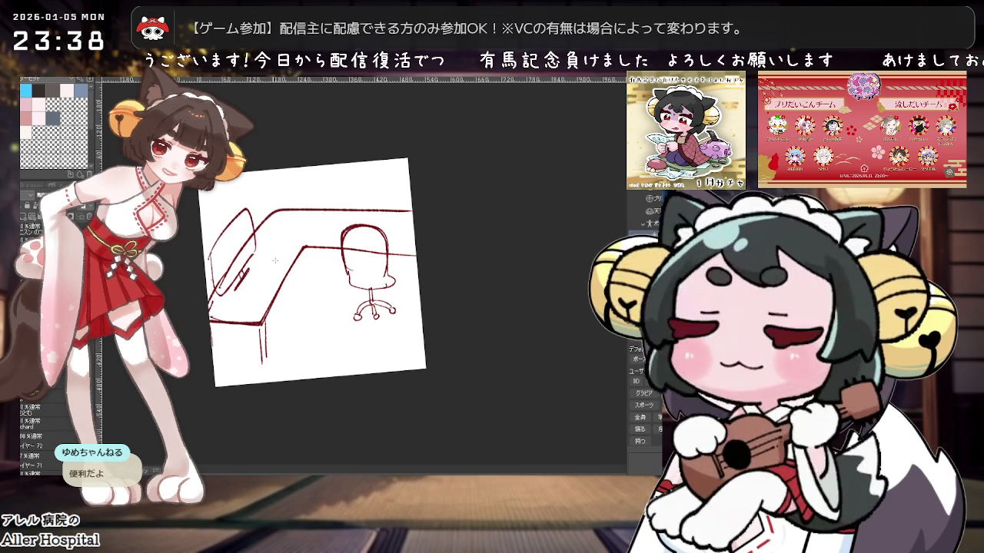
drag(255, 230, 305, 247)
key(ctrl+z)
key(ctrl+z)
mouse_move(318, 211)
mouse_down()
mouse_move(297, 254)
mouse_move(251, 244)
mouse_move(306, 248)
mouse_up()
drag(319, 213, 298, 252)
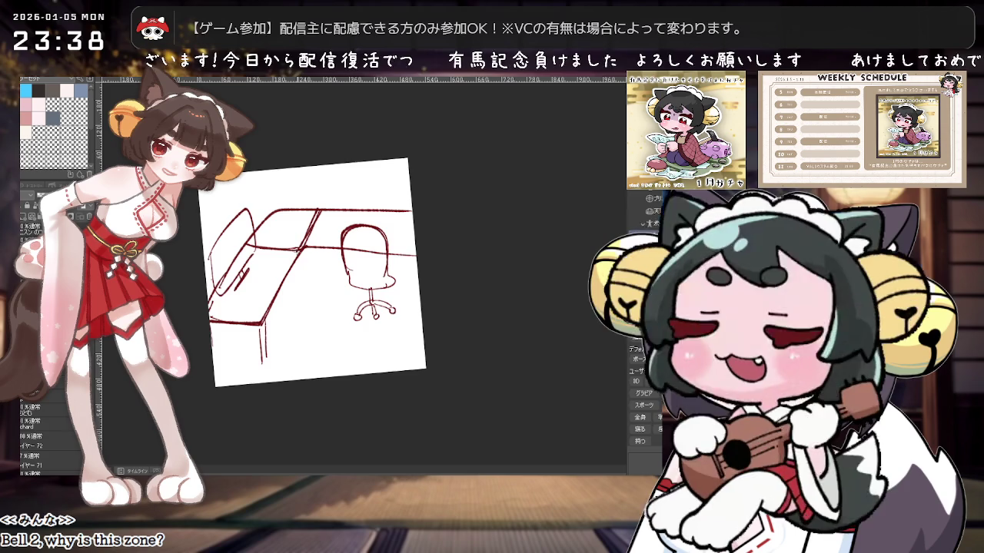
Step: Zoom in and sketch a monitor outline on the desk's left section
key(ctrl+plus)
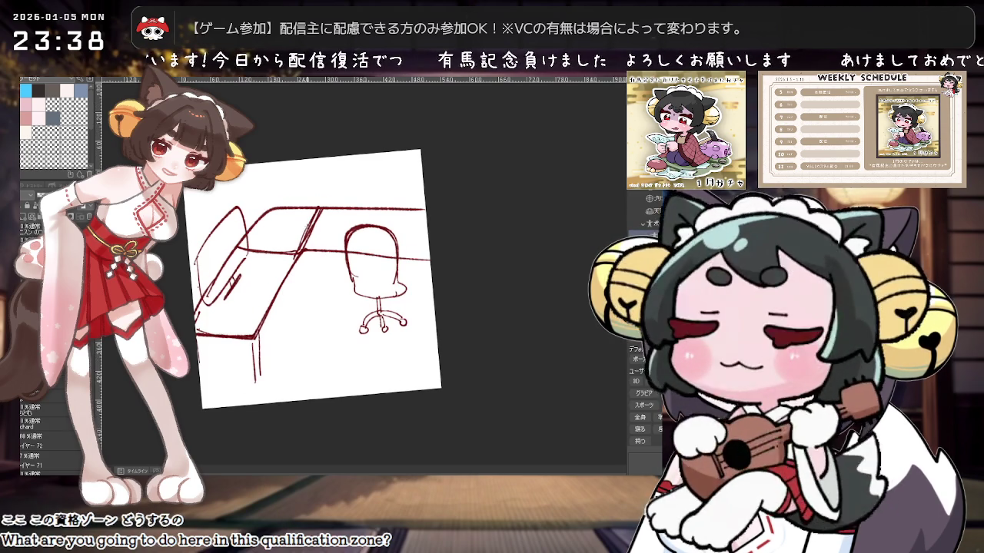
key(ctrl+plus)
key(ctrl+plus)
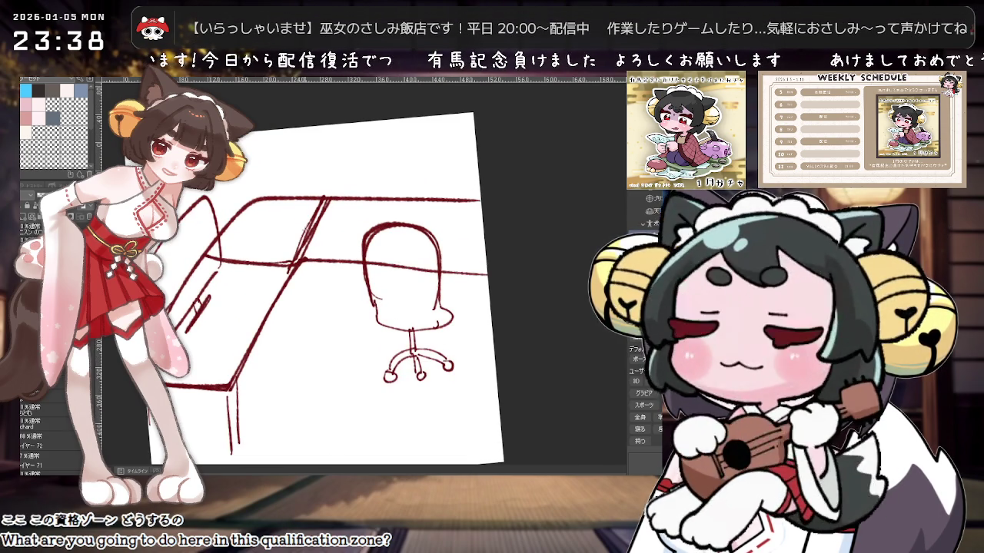
mouse_move(232, 251)
mouse_down()
mouse_move(217, 188)
mouse_move(319, 162)
mouse_move(292, 230)
mouse_move(231, 250)
mouse_up()
Step: Replace the oval monitor with a stand, extend the top desk edge, and add a second monitor
key(ctrl+minus)
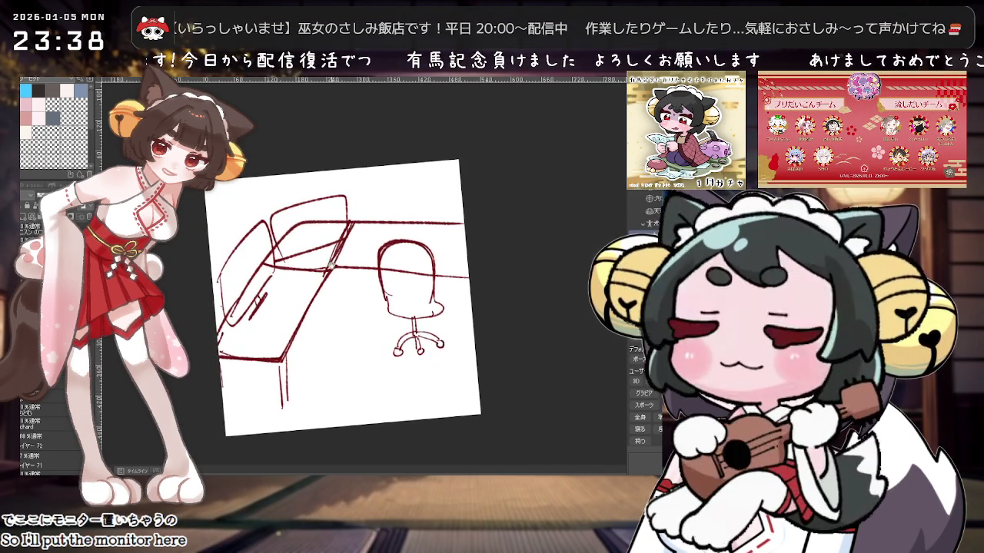
key(ctrl+z)
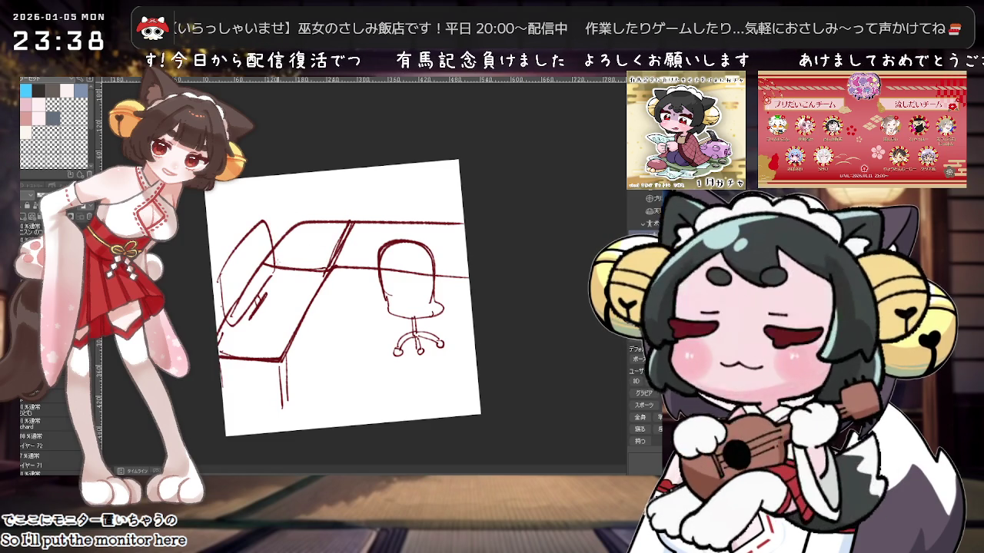
mouse_move(279, 263)
mouse_down()
mouse_move(267, 213)
mouse_move(313, 198)
mouse_up()
drag(314, 303, 355, 301)
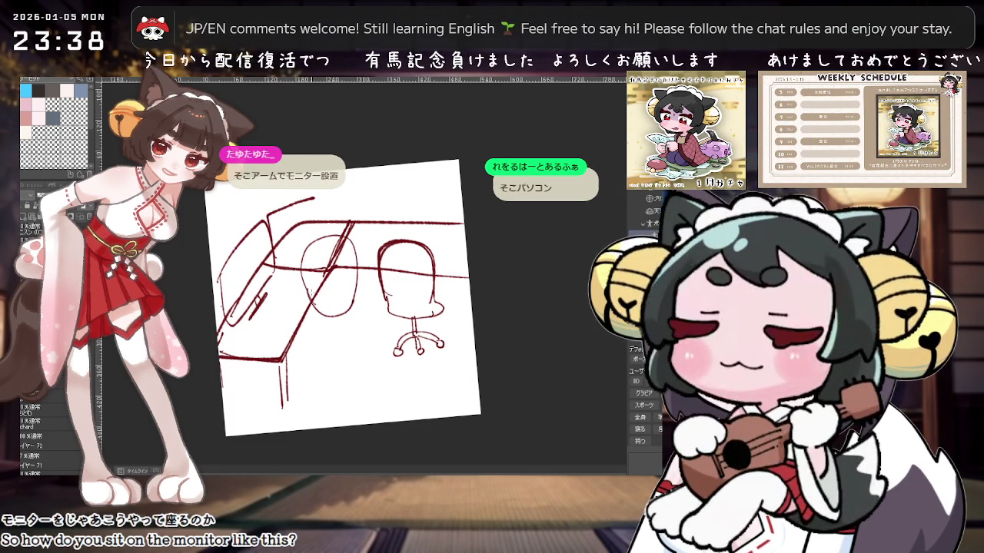
key(ctrl+z)
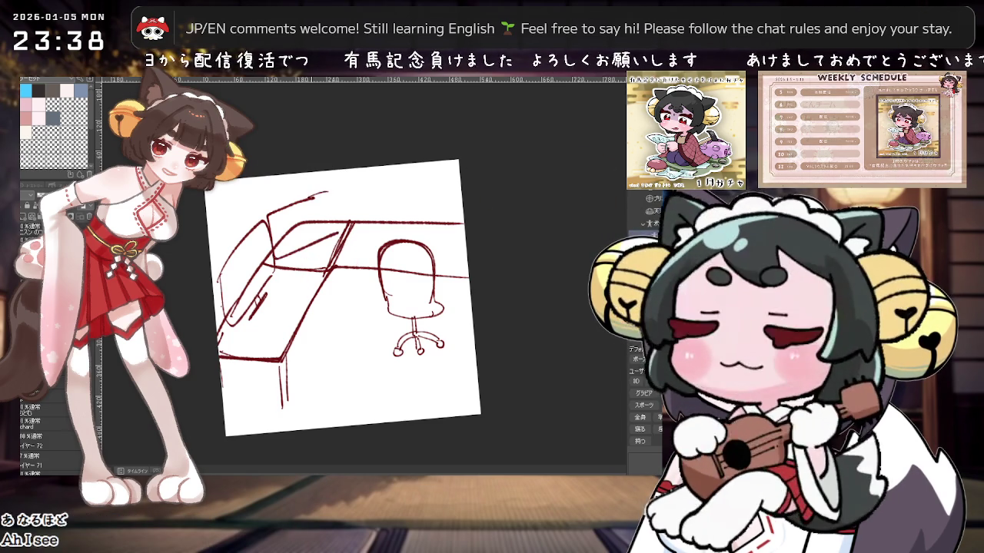
drag(315, 194, 337, 209)
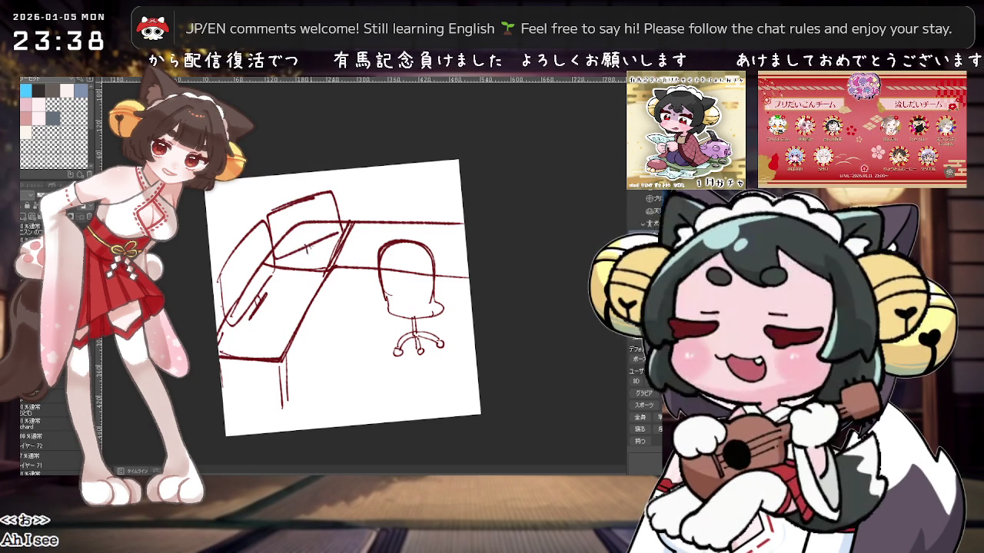
mouse_move(301, 259)
mouse_down()
mouse_move(323, 252)
mouse_move(350, 187)
mouse_move(430, 196)
mouse_up()
drag(366, 234, 434, 216)
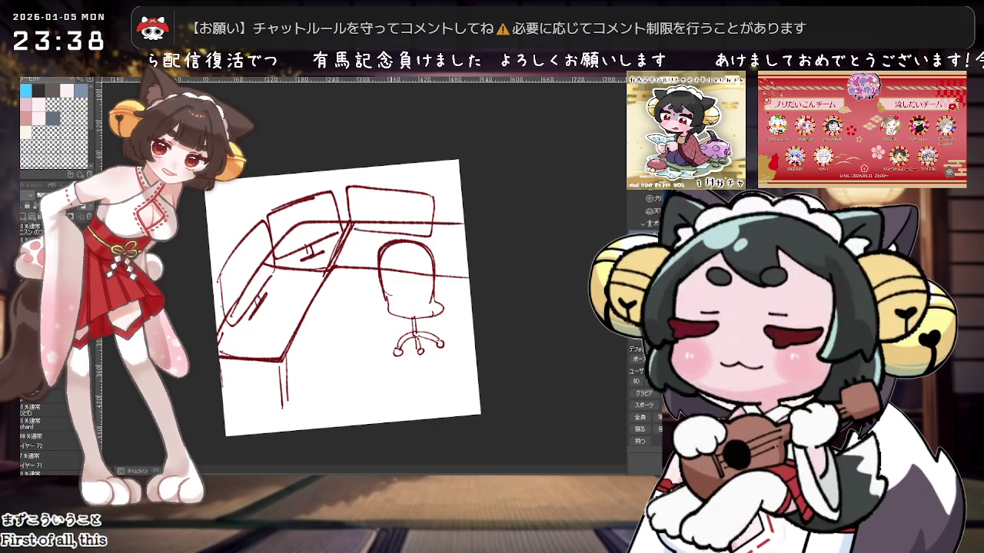
Step: Erase the old office chair sketch
key(e)
mouse_move(395, 285)
mouse_down()
mouse_move(407, 339)
mouse_move(396, 304)
mouse_move(406, 268)
mouse_move(464, 274)
mouse_up()
key(p)
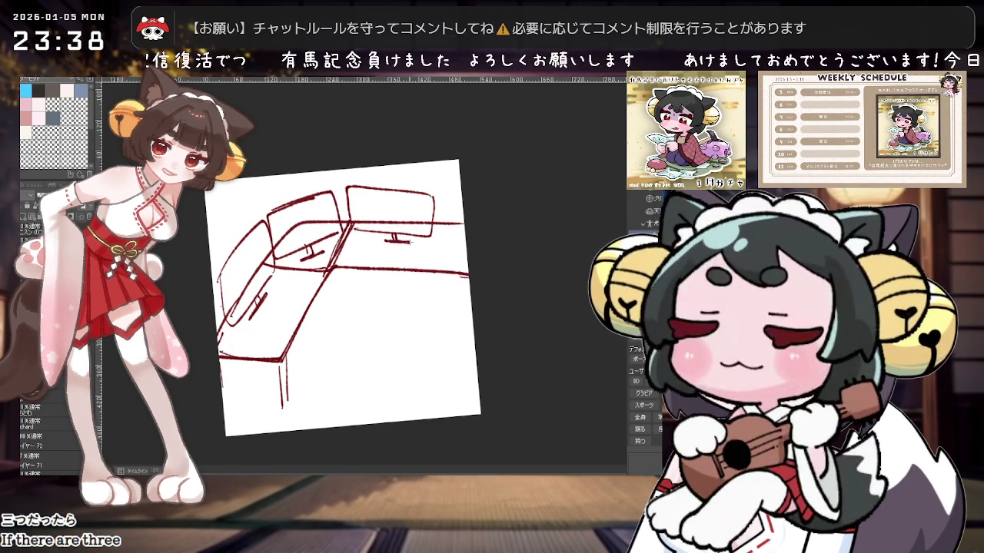
scroll(411, 257, up, 2)
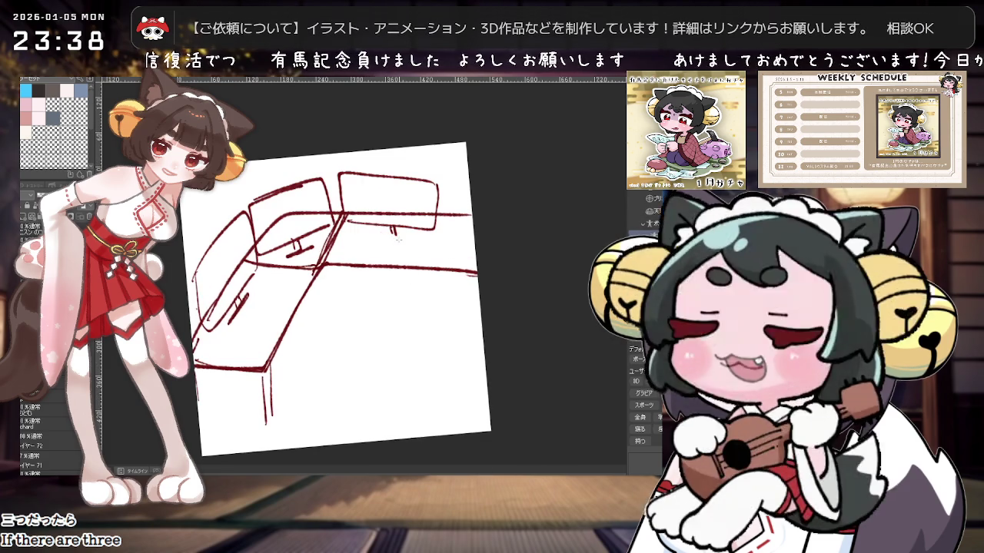
scroll(388, 235, down, 1)
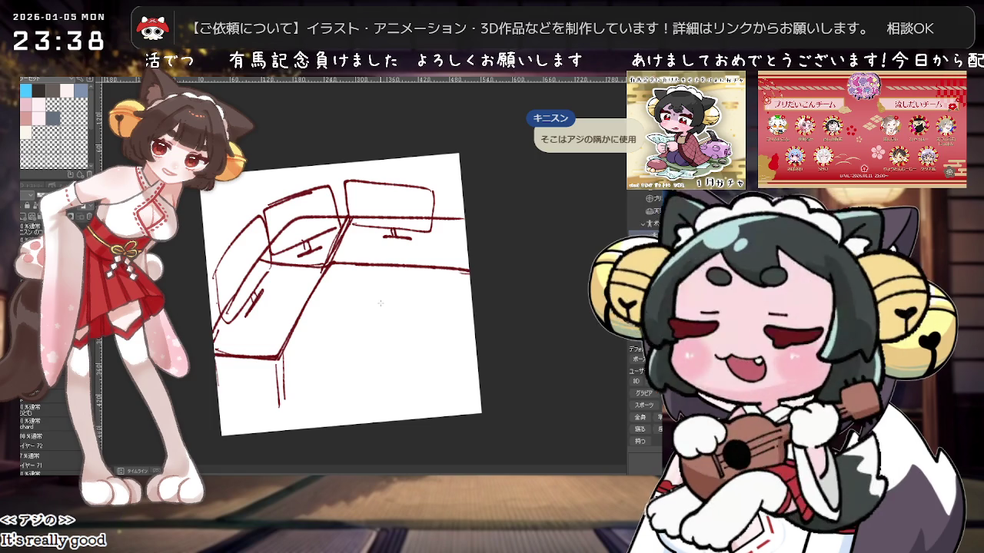
scroll(414, 231, up, 1)
Step: Draw a curved office chair outline in the desk's corner
scroll(415, 230, down, 2)
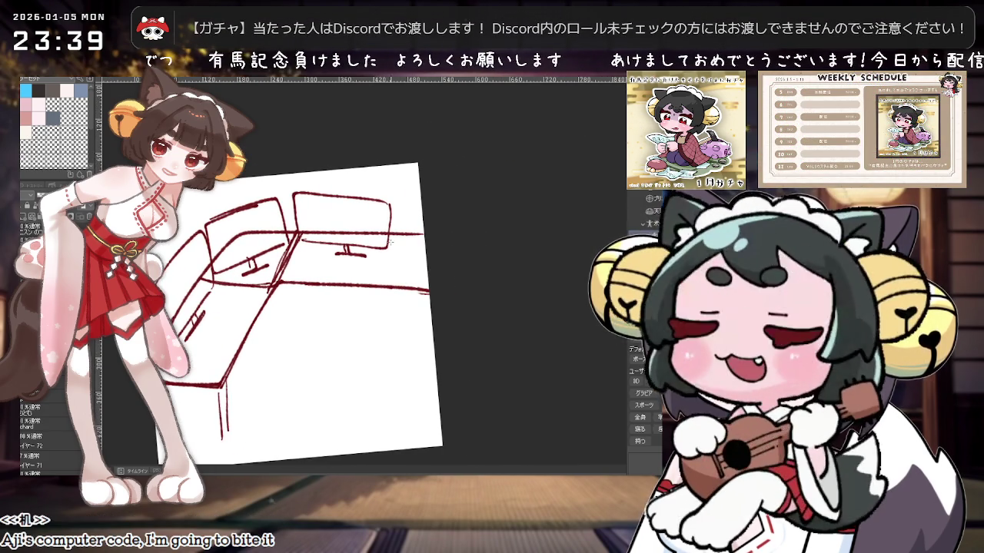
scroll(374, 258, down, 1)
scroll(374, 259, down, 1)
scroll(374, 258, up, 1)
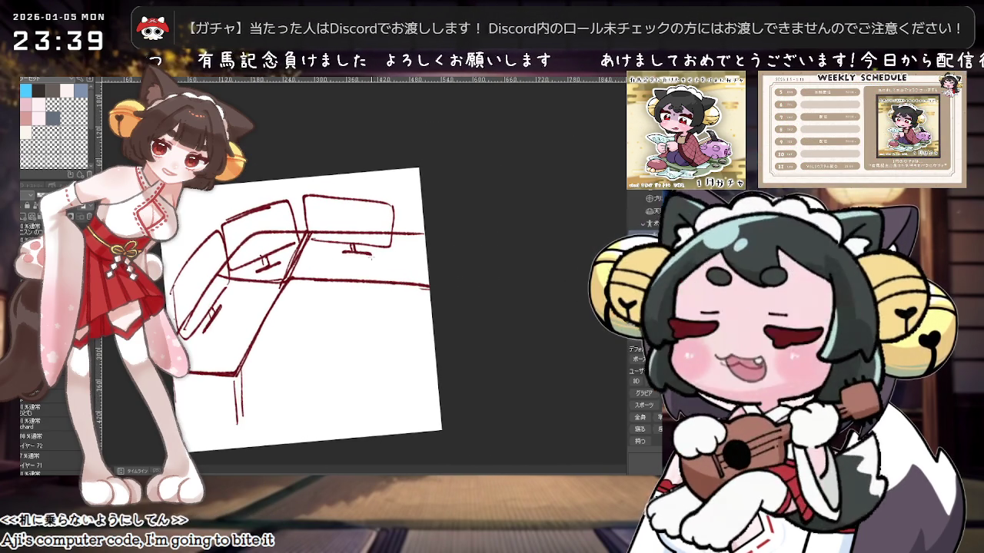
scroll(384, 260, up, 1)
scroll(395, 261, up, 1)
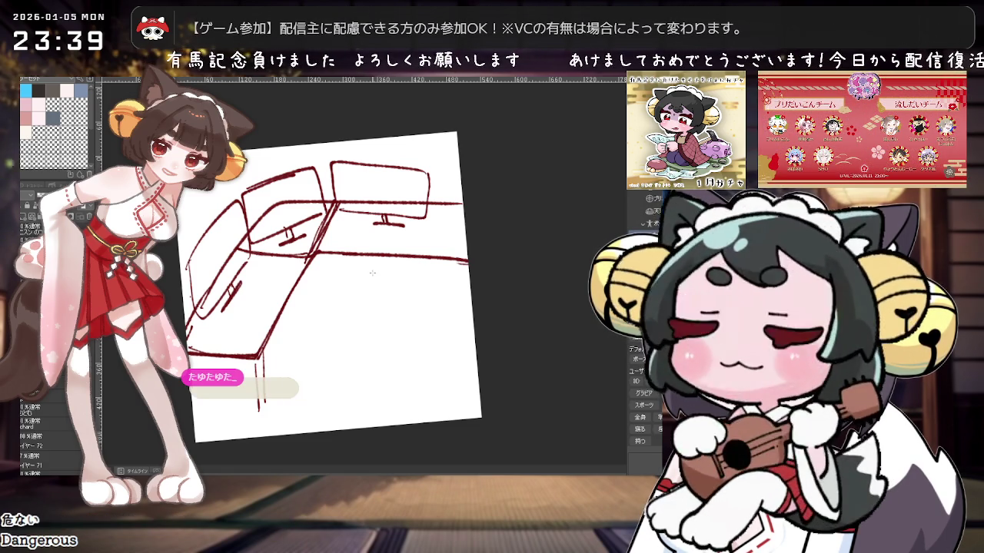
scroll(372, 272, down, 2)
scroll(374, 265, down, 1)
scroll(376, 257, down, 1)
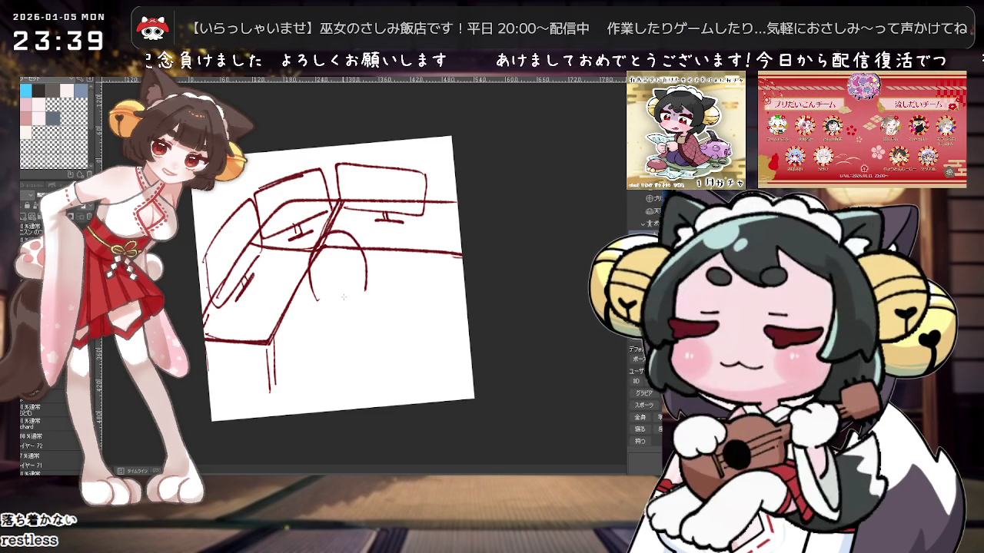
drag(313, 301, 367, 295)
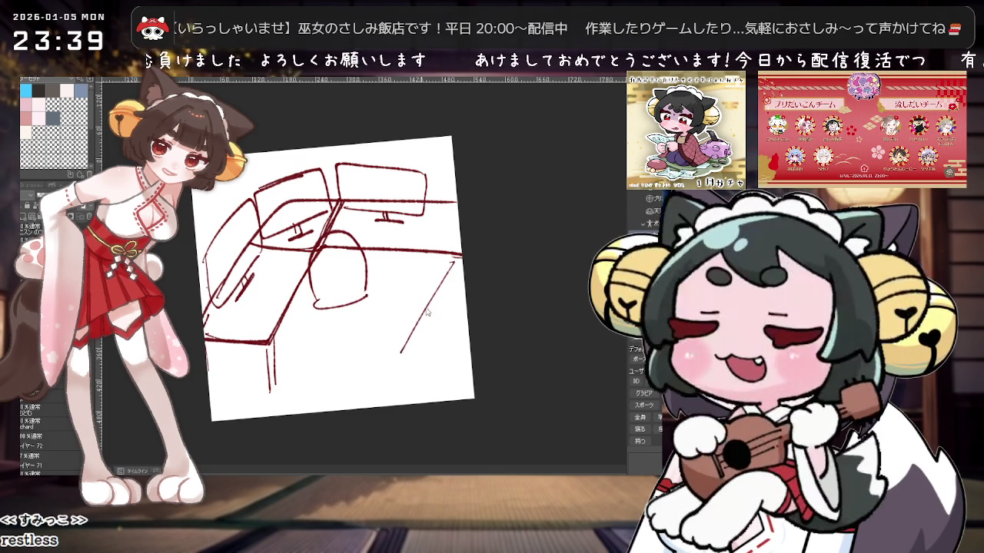
key(ctrl+z)
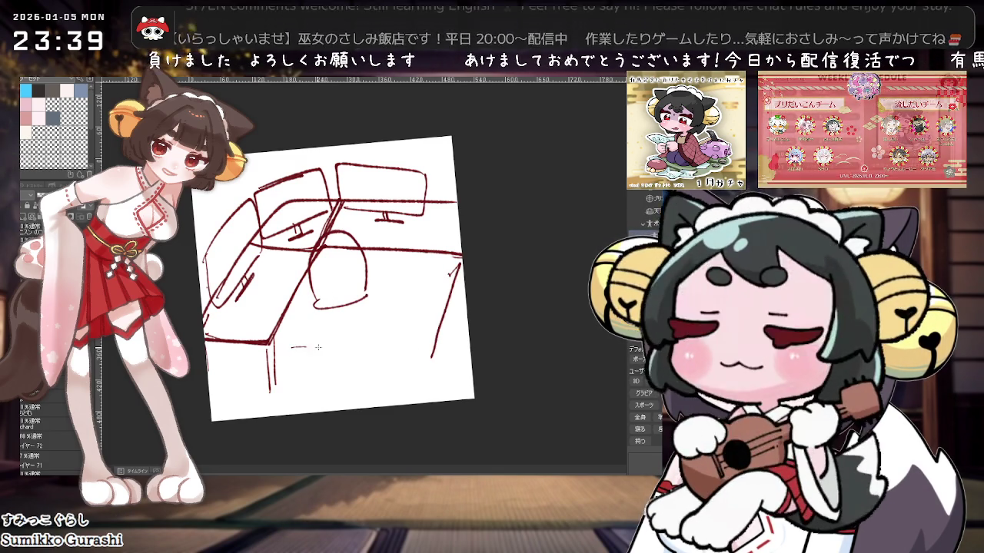
Step: Add the desk's lower front edge beneath the right section and recentre the view
drag(292, 347, 432, 357)
mouse_move(330, 276)
mouse_down()
mouse_move(350, 292)
mouse_move(346, 332)
mouse_up()
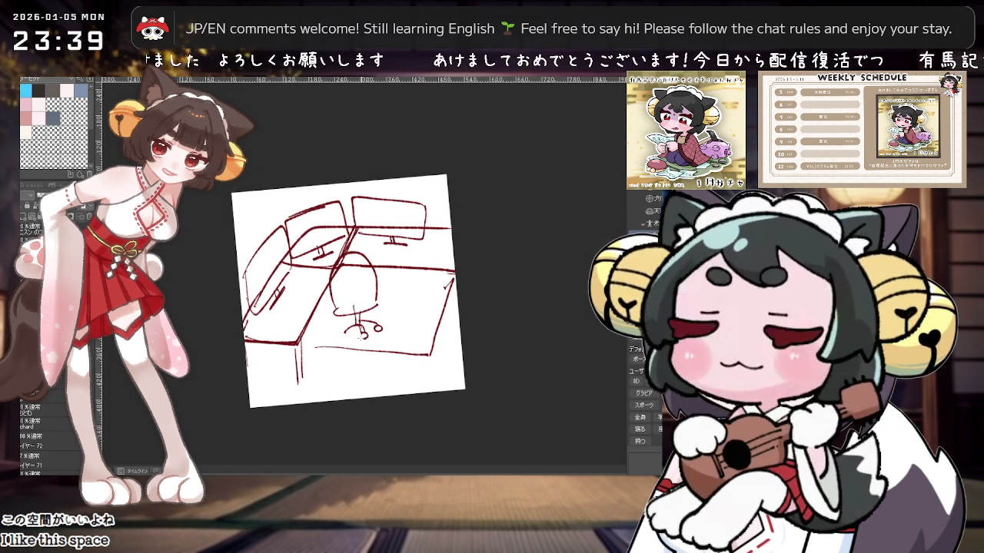
drag(388, 310, 448, 319)
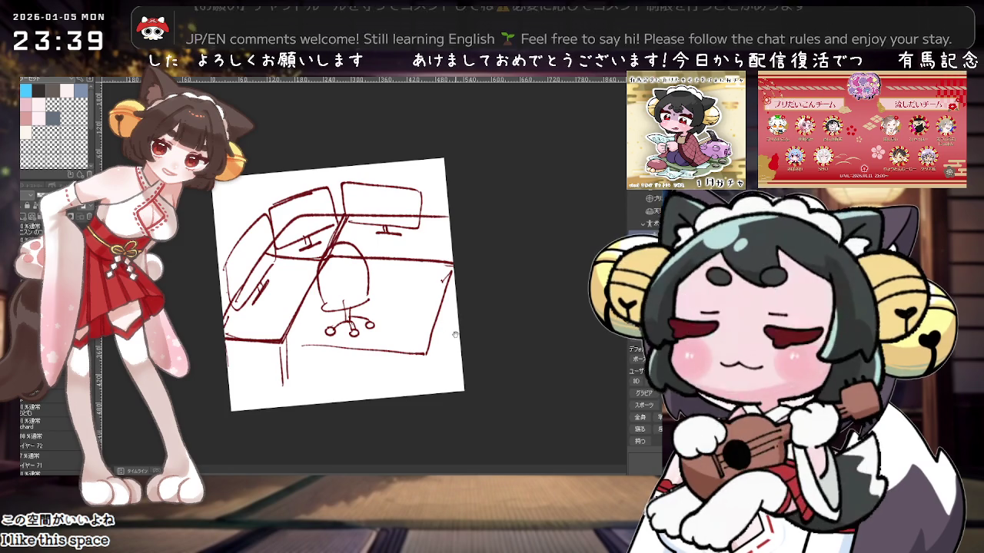
drag(453, 354, 408, 354)
key(ctrl+minus)
key(ctrl+minus)
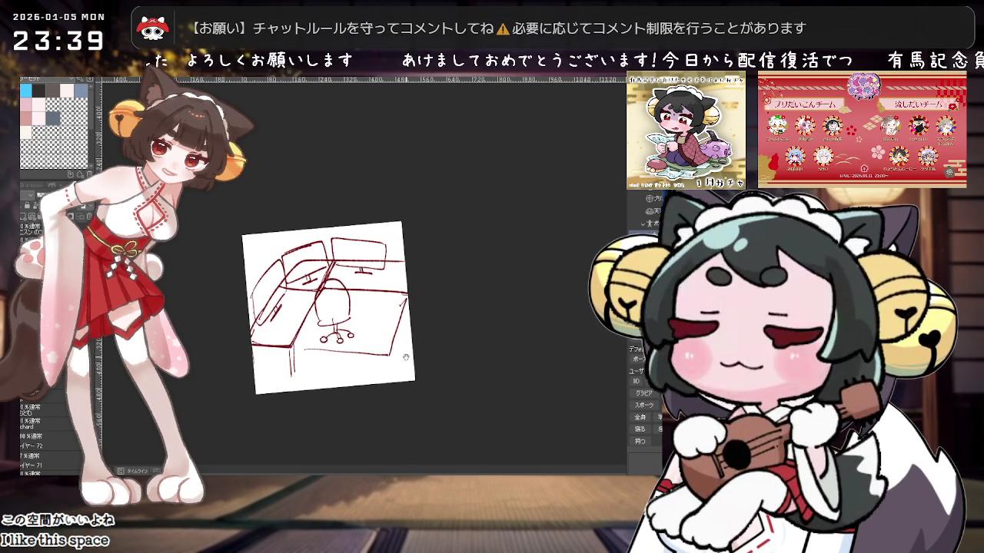
Step: Straighten the view and scale the sketch to about 70%, shifted left
scroll(405, 357, up, 2)
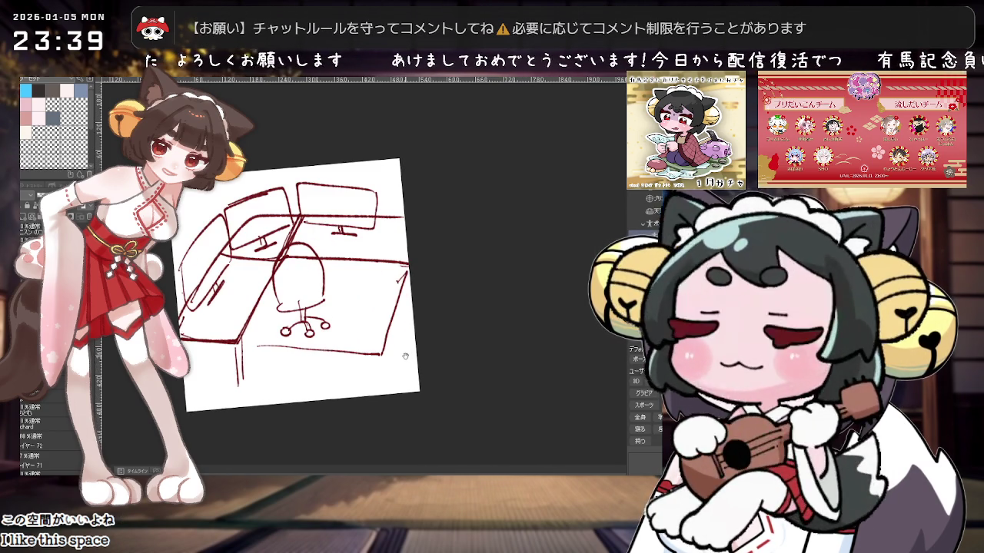
drag(405, 357, 387, 379)
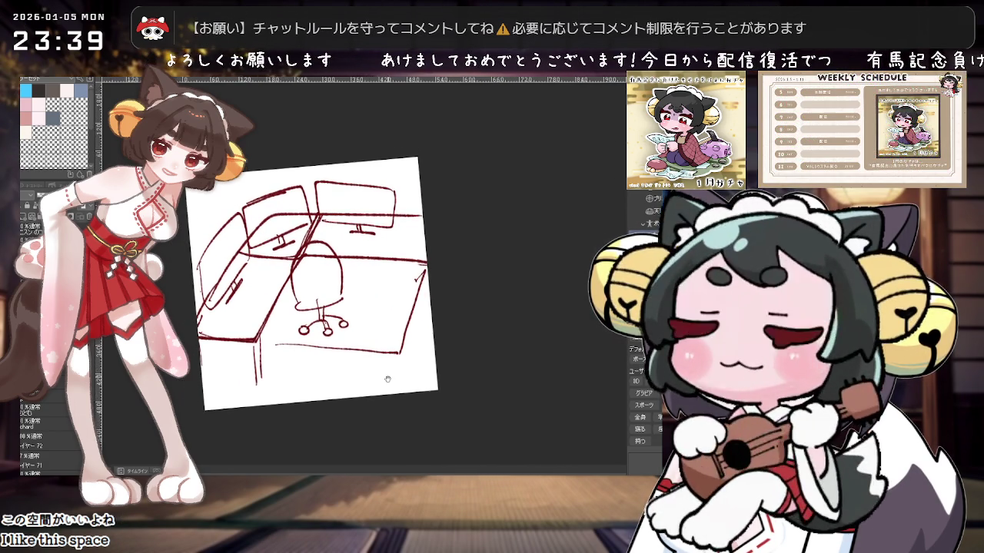
key(ctrl+at)
key(ctrl+t)
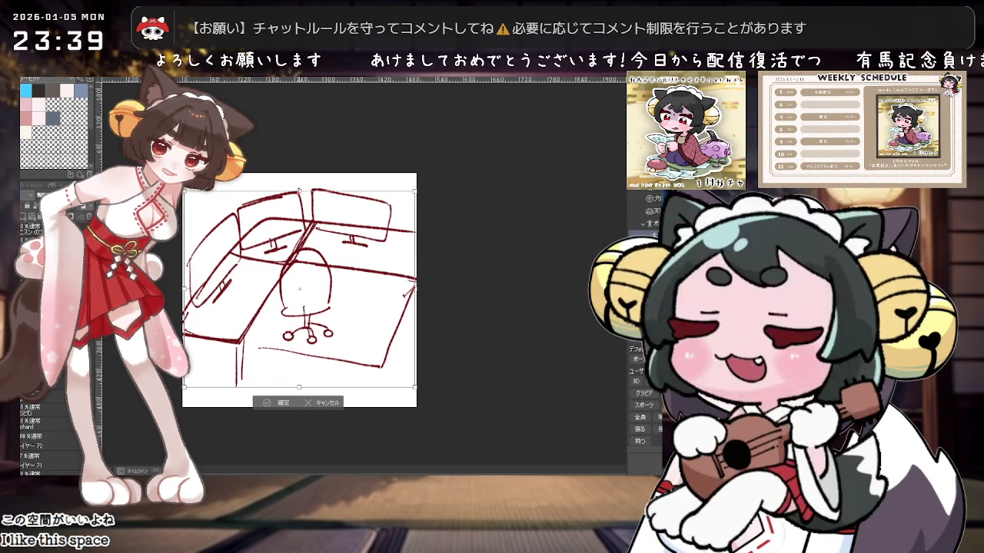
drag(185, 191, 220, 252)
drag(318, 323, 336, 324)
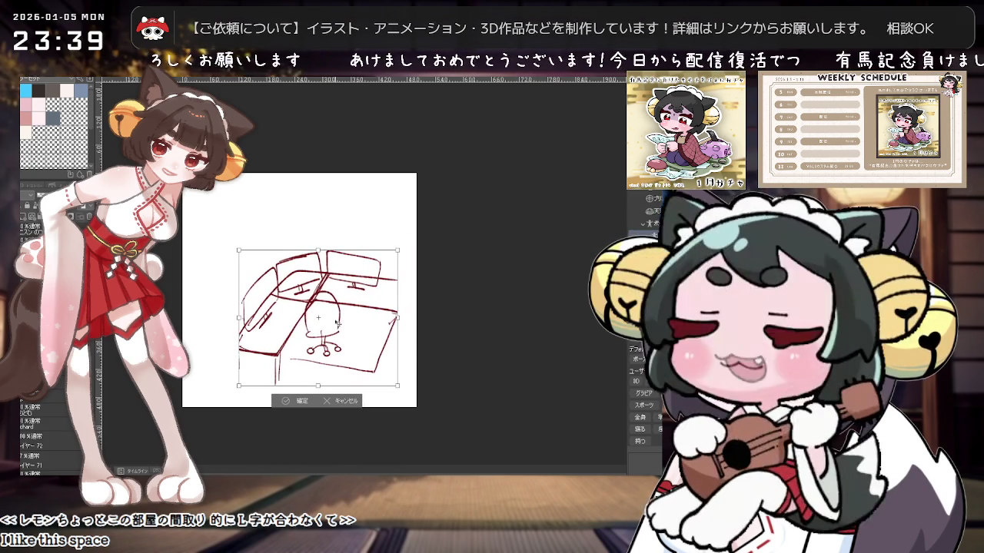
drag(338, 323, 317, 341)
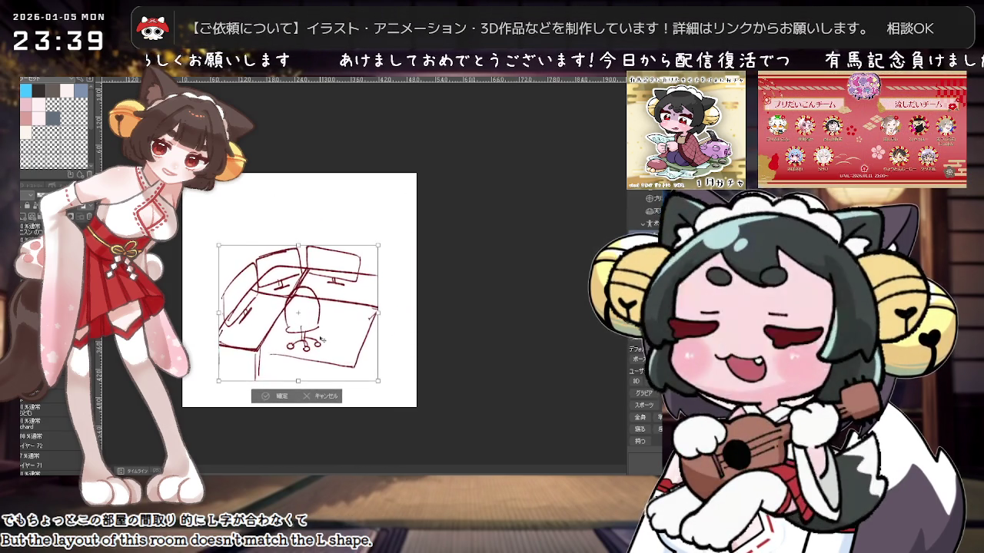
drag(317, 341, 311, 343)
click(248, 399)
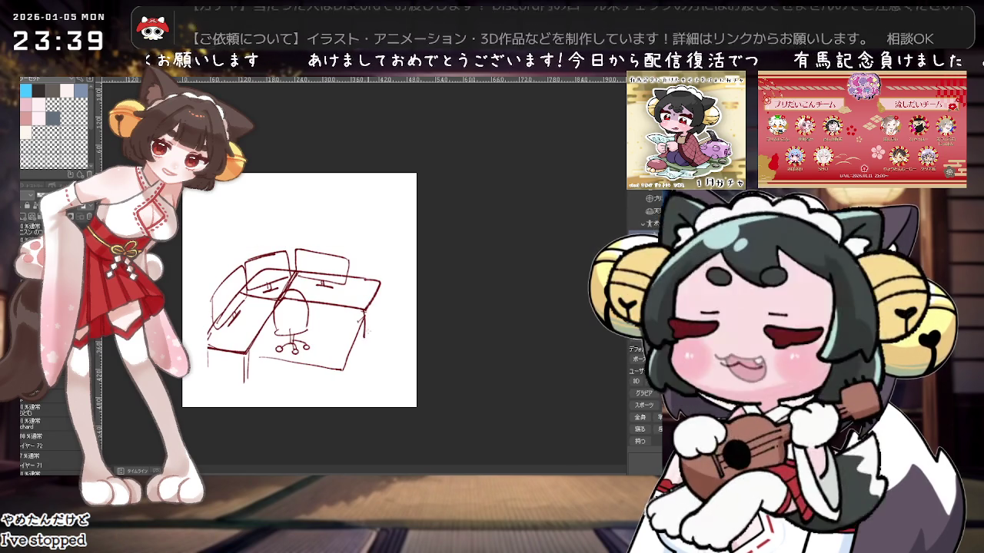
Step: Draw a leg at the desk's right corner, then delete the desk sketch
drag(379, 281, 377, 310)
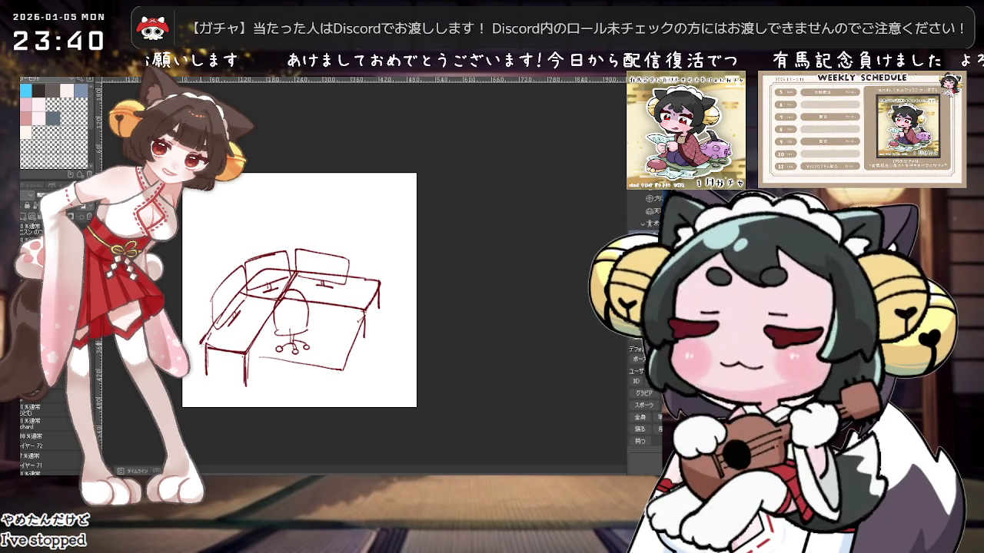
scroll(380, 325, down, 1)
scroll(380, 325, up, 2)
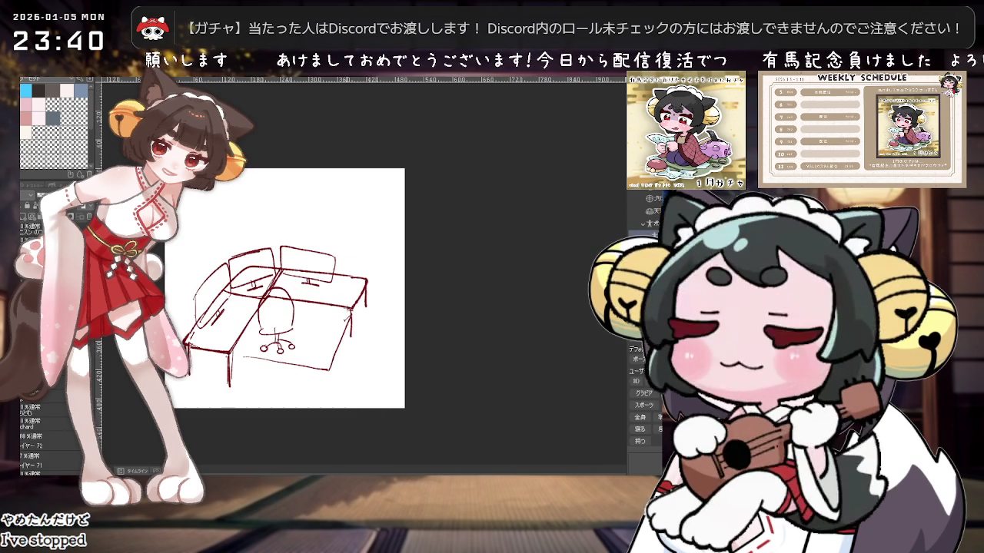
scroll(465, 286, down, 1)
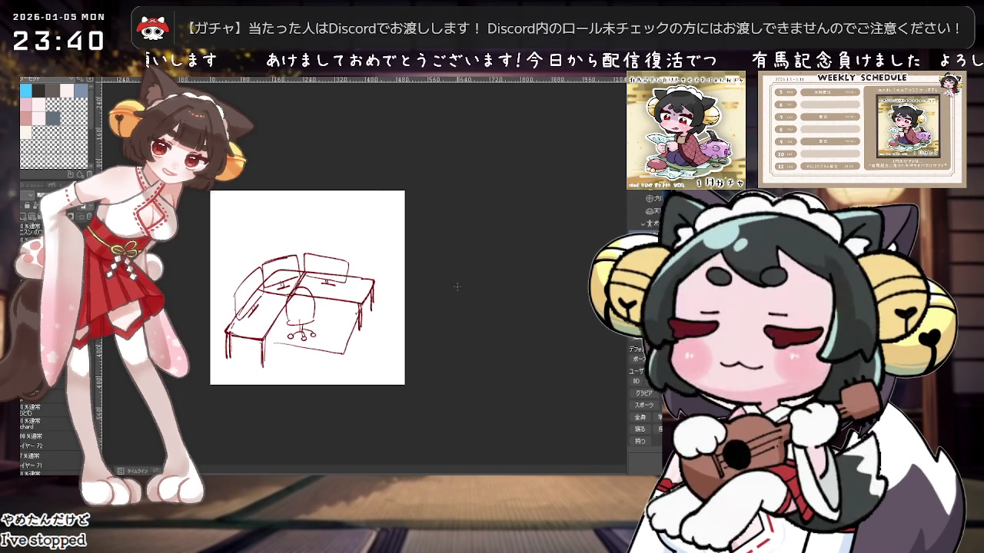
scroll(457, 287, up, 1)
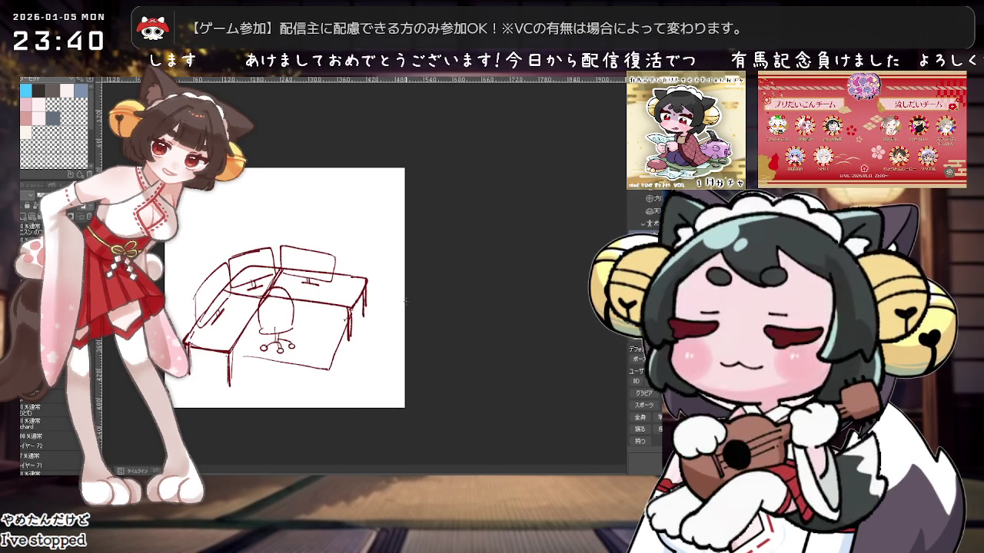
key(Delete)
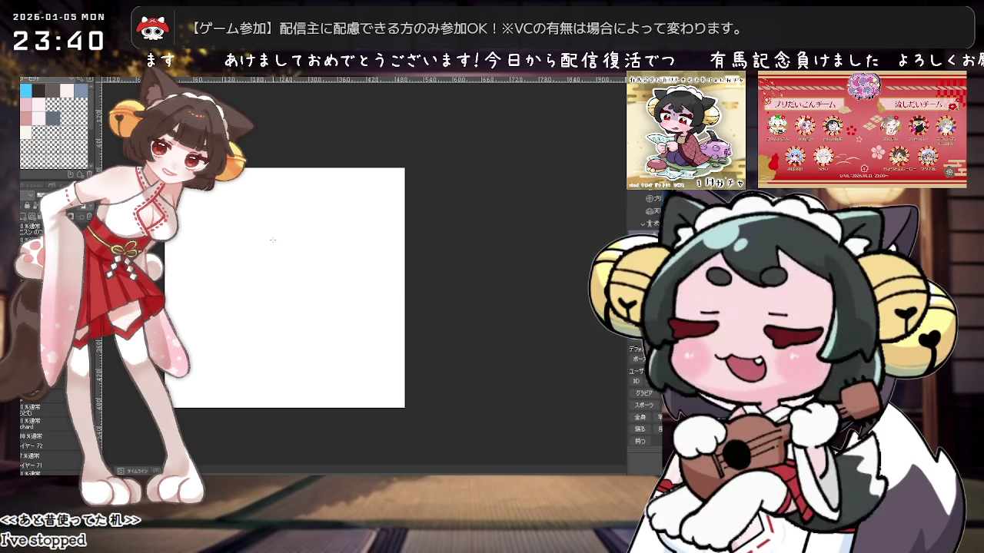
Step: Draw two vertical legs for the new dark-red desk
drag(276, 276, 369, 268)
scroll(371, 268, up, 1)
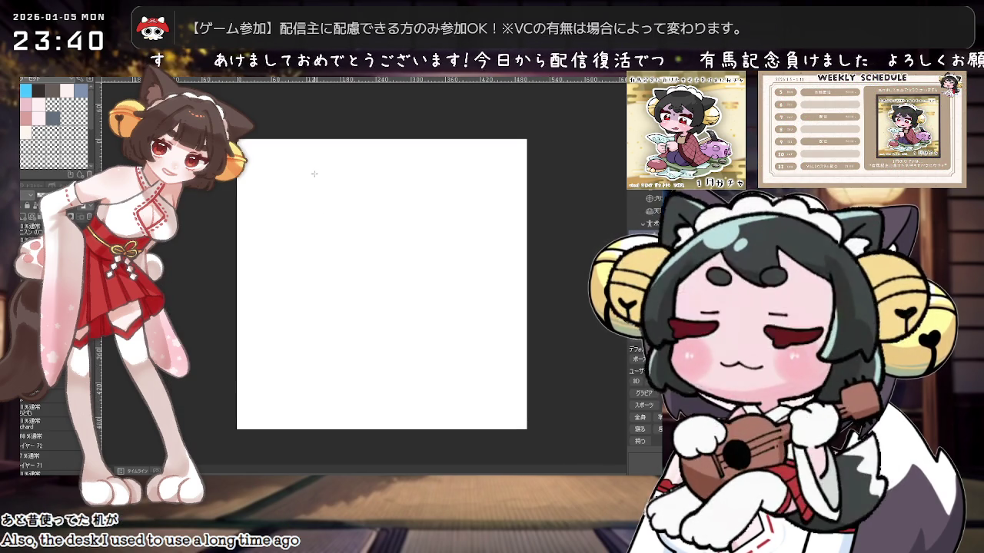
drag(356, 168, 292, 234)
key(ctrl+z)
key(ctrl+z)
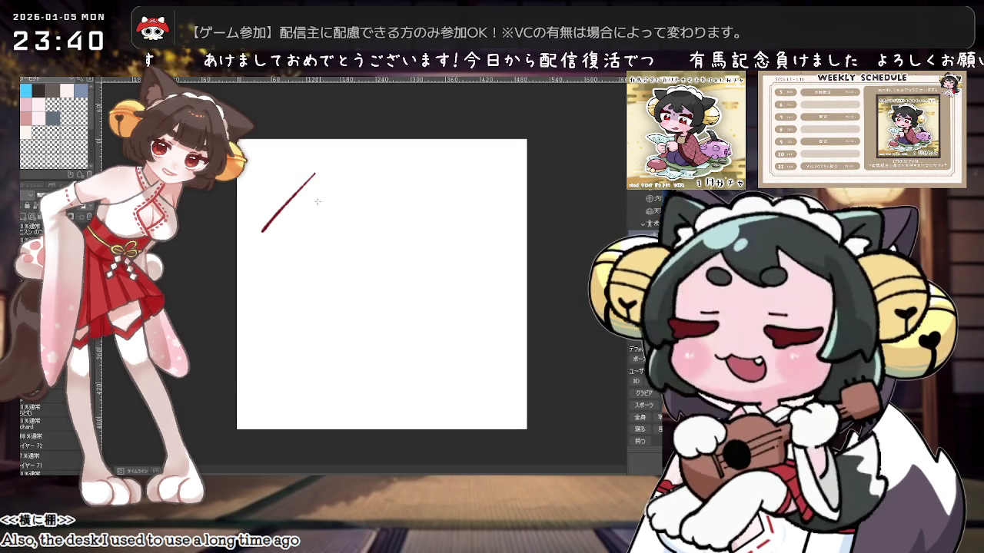
drag(318, 168, 306, 346)
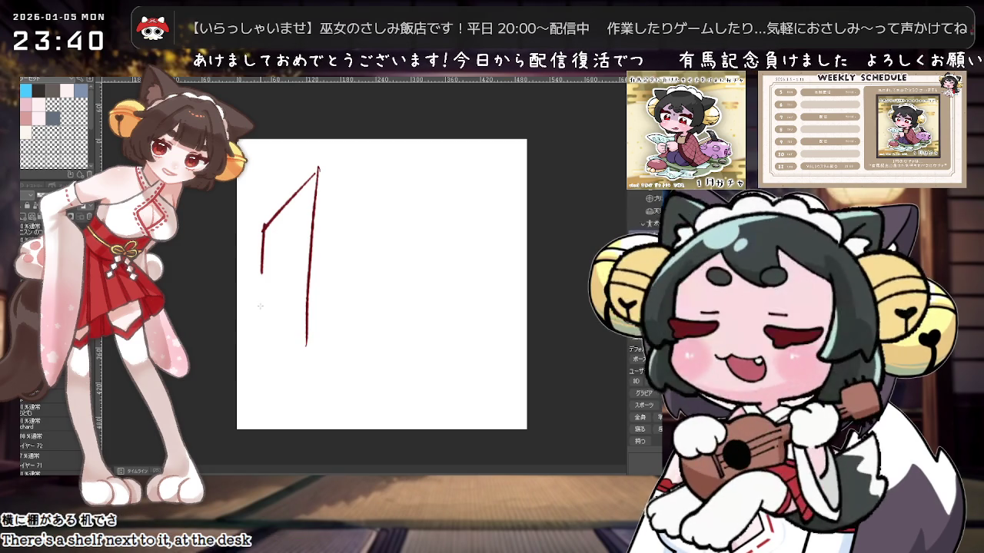
drag(260, 306, 261, 389)
key(ctrl+z)
key(ctrl+z)
drag(272, 228, 278, 382)
drag(315, 173, 321, 309)
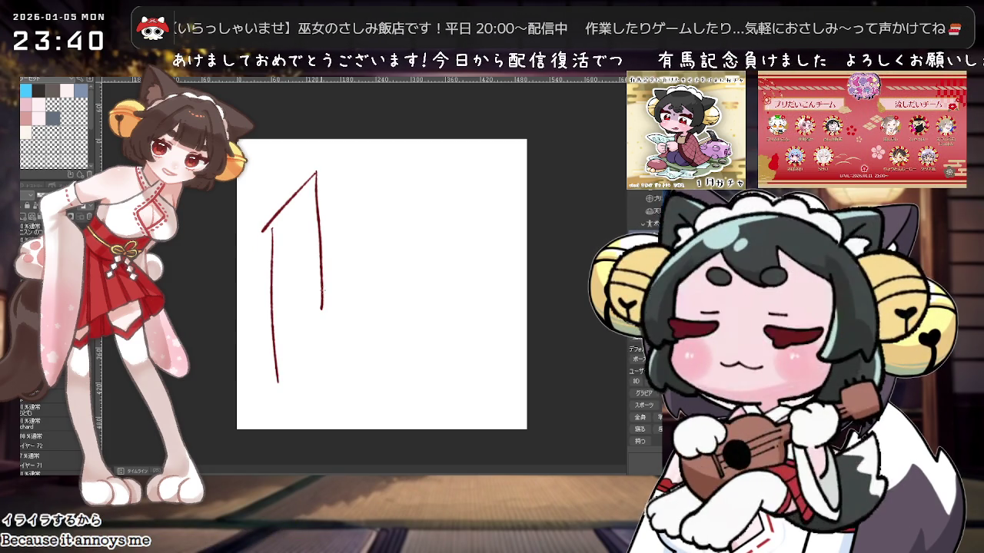
key(ctrl+z)
key(ctrl+z)
drag(263, 230, 263, 382)
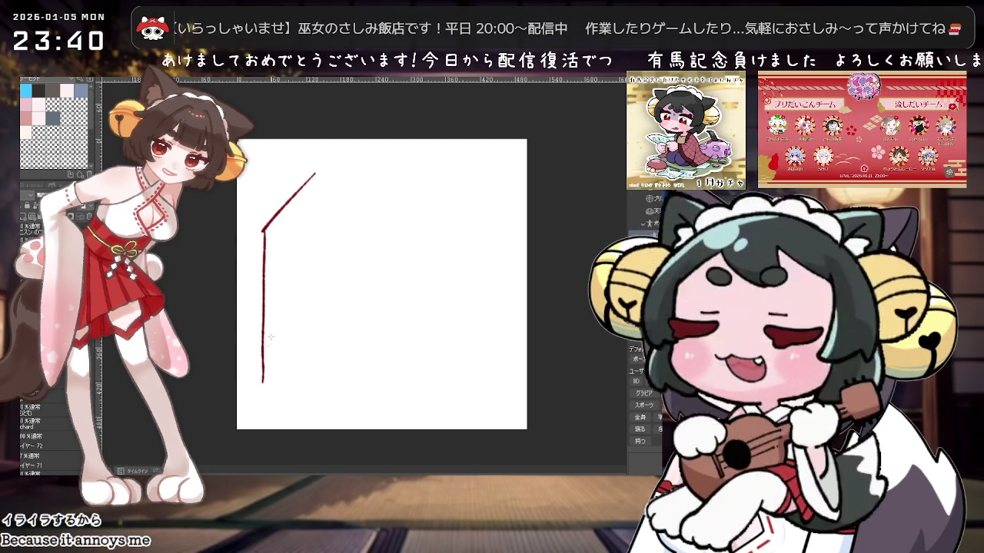
drag(314, 167, 313, 322)
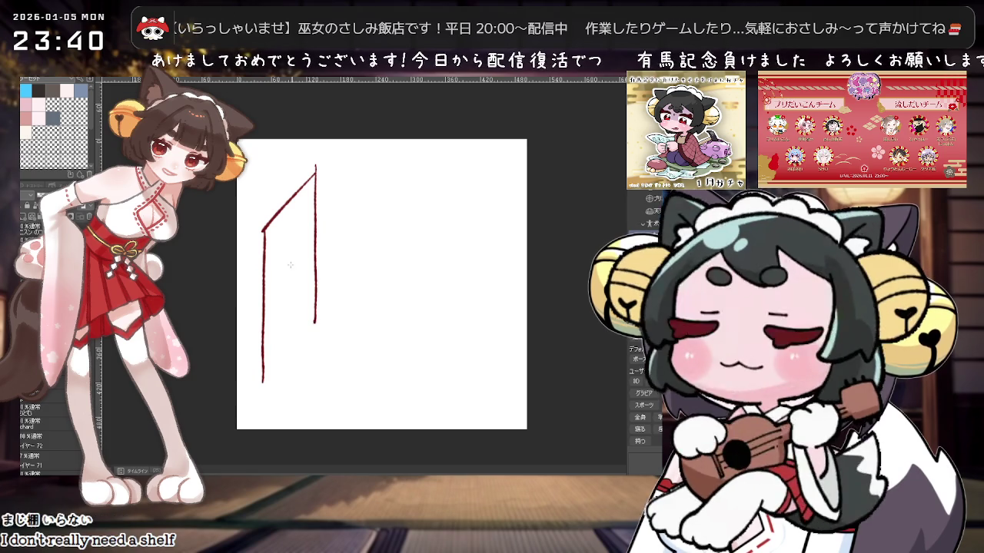
Step: Draw the desktop's long front edge, depth edge, shelf top, and another shelf support
drag(263, 285, 470, 283)
mouse_move(263, 287)
mouse_down()
mouse_move(317, 255)
mouse_move(369, 251)
mouse_up()
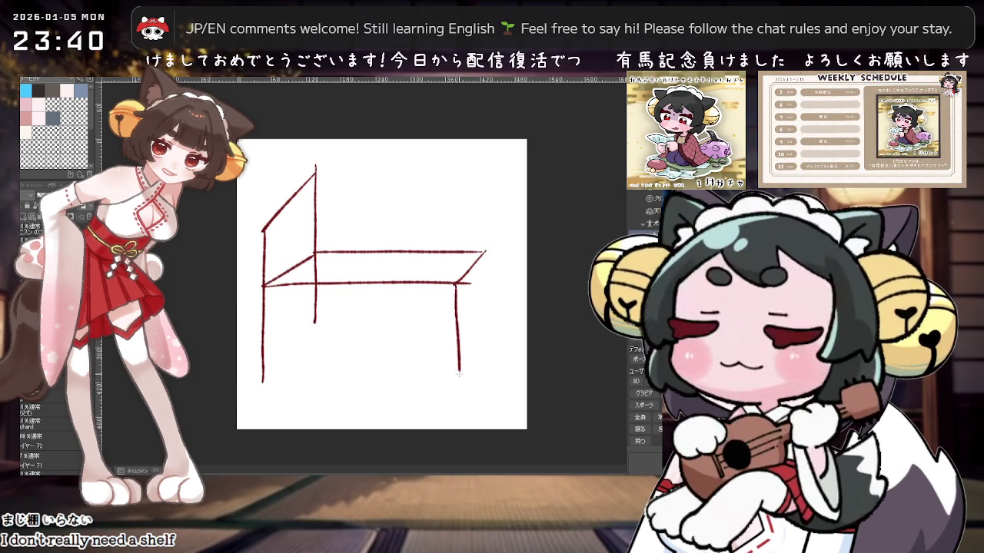
drag(257, 232, 285, 229)
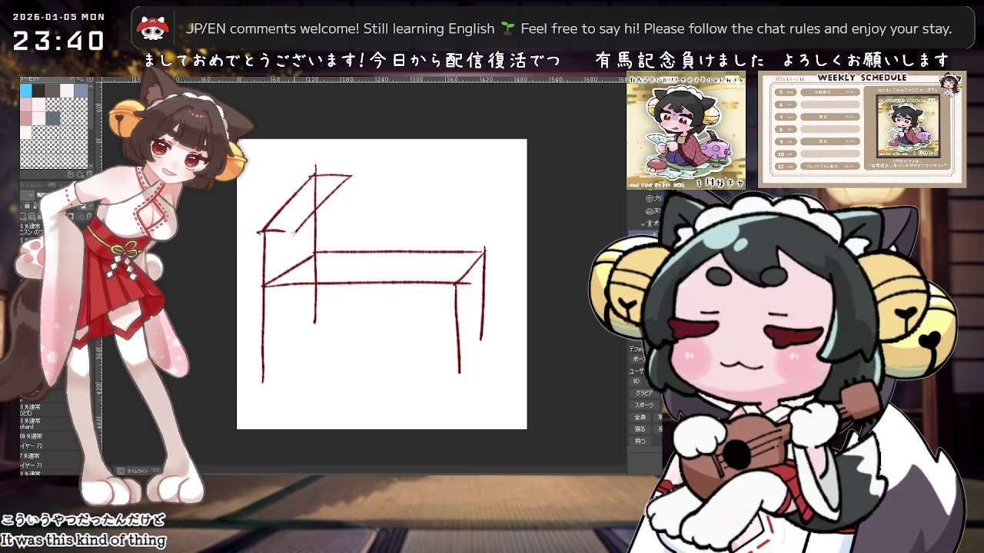
drag(350, 176, 350, 336)
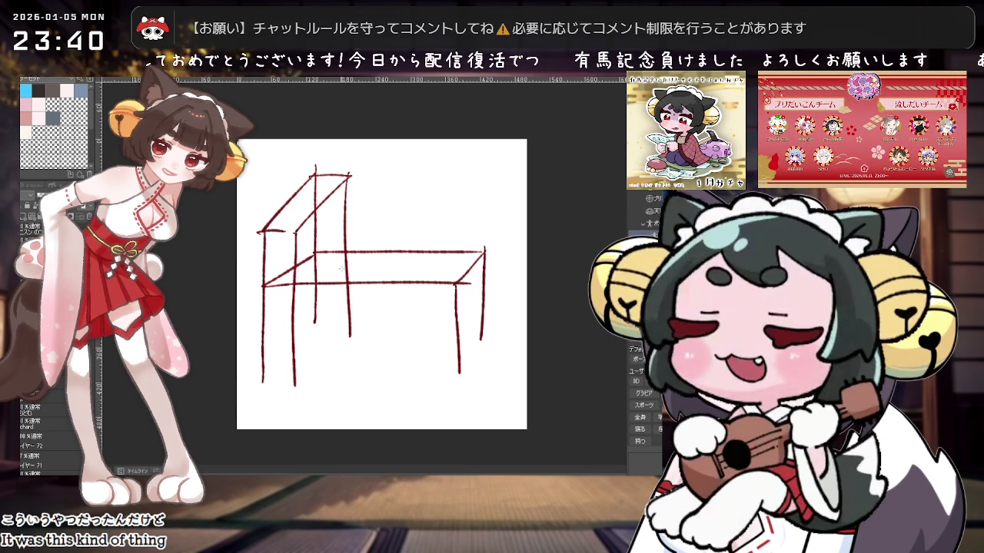
Step: Erase the unwanted strokes above the shelf and add a short line beside its top
scroll(380, 230, up, 1)
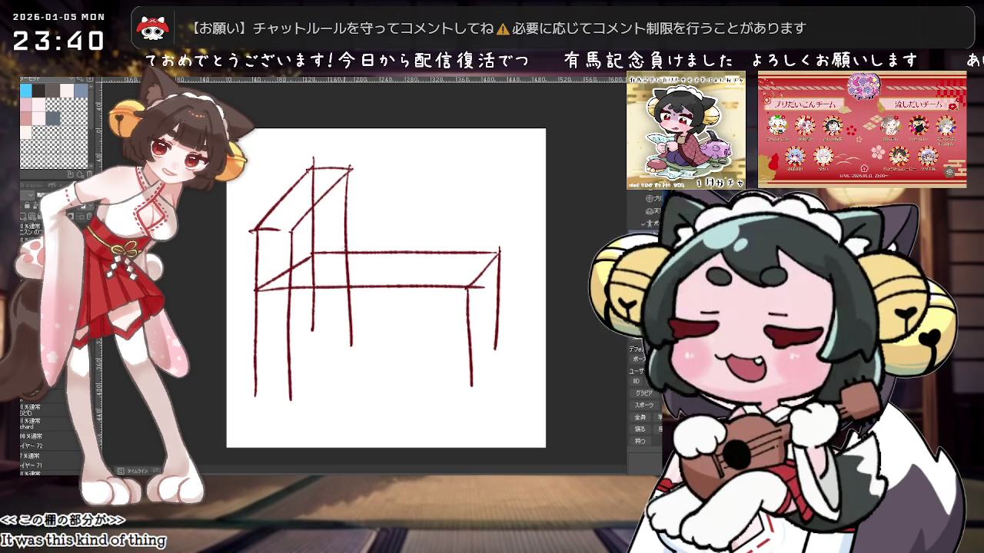
scroll(369, 254, up, 1)
scroll(358, 279, down, 1)
mouse_move(401, 308)
mouse_down()
mouse_move(364, 320)
mouse_move(349, 312)
mouse_up()
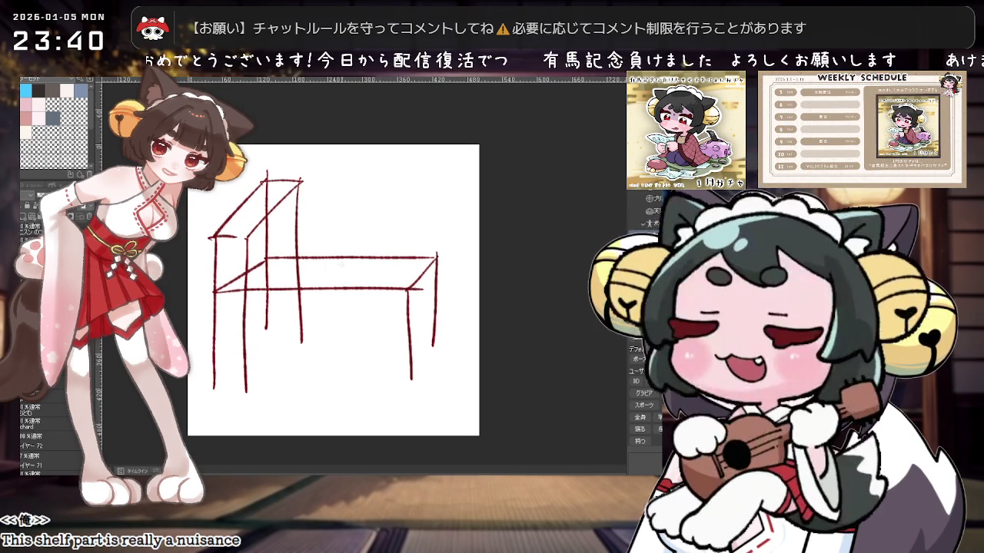
drag(254, 221, 296, 185)
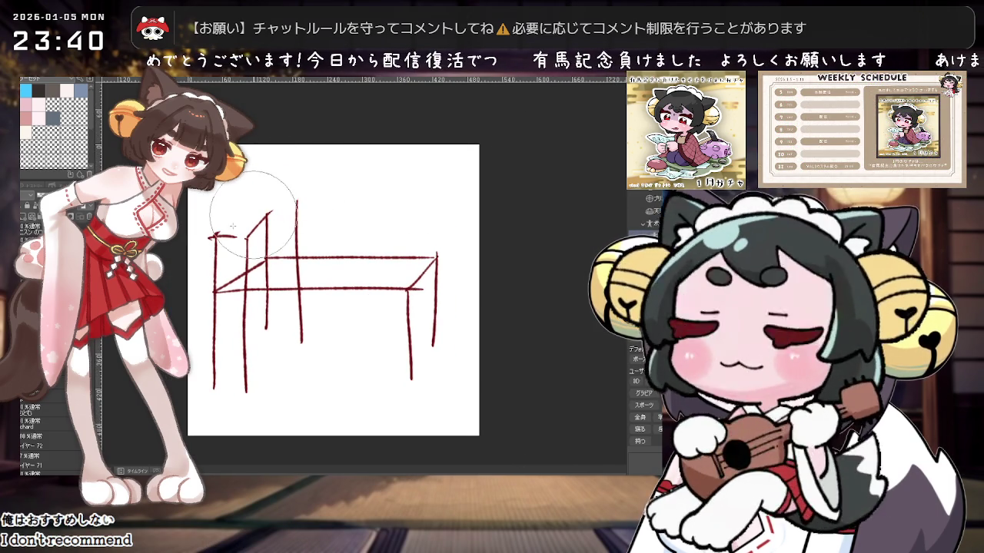
drag(222, 223, 300, 180)
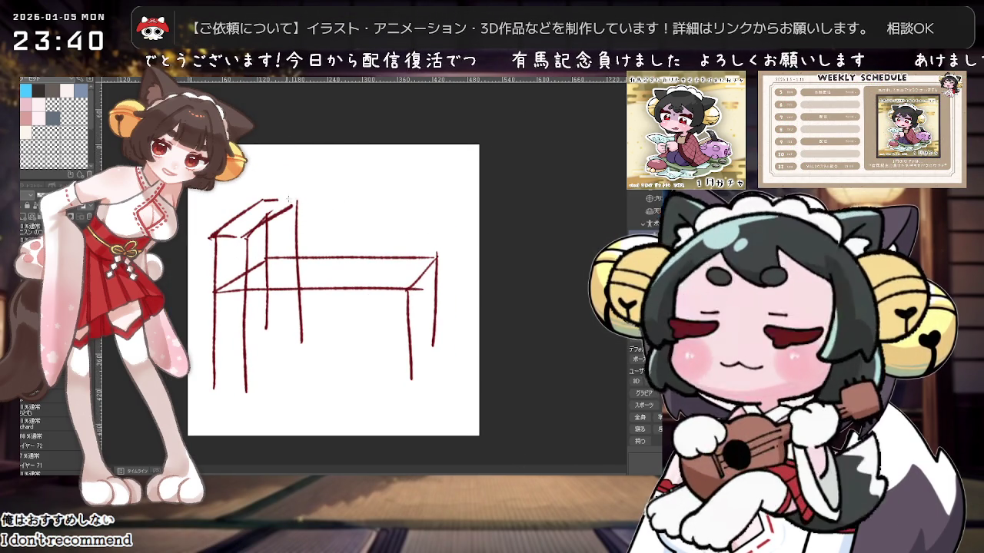
scroll(272, 315, down, 2)
scroll(272, 316, up, 2)
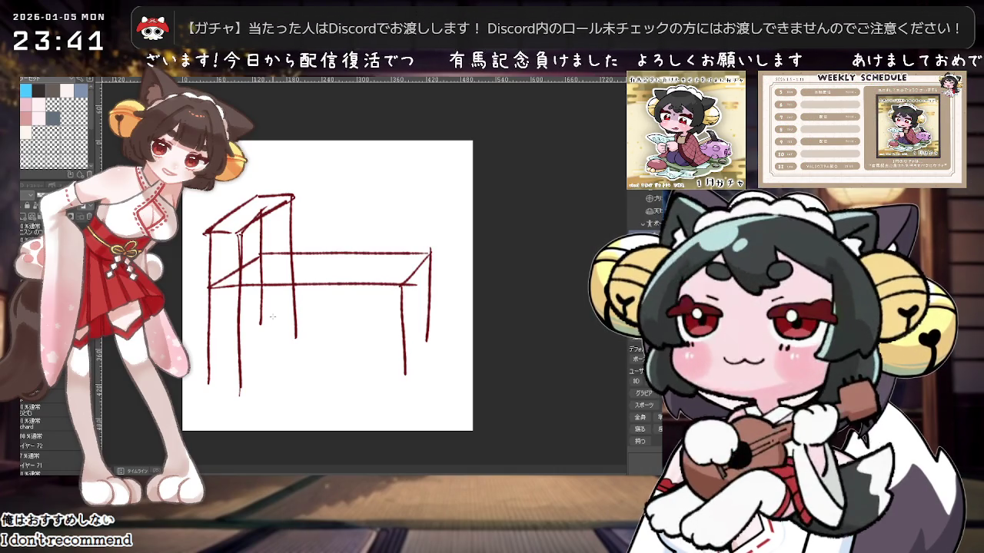
mouse_move(295, 223)
mouse_down()
mouse_move(315, 222)
mouse_move(280, 231)
mouse_up()
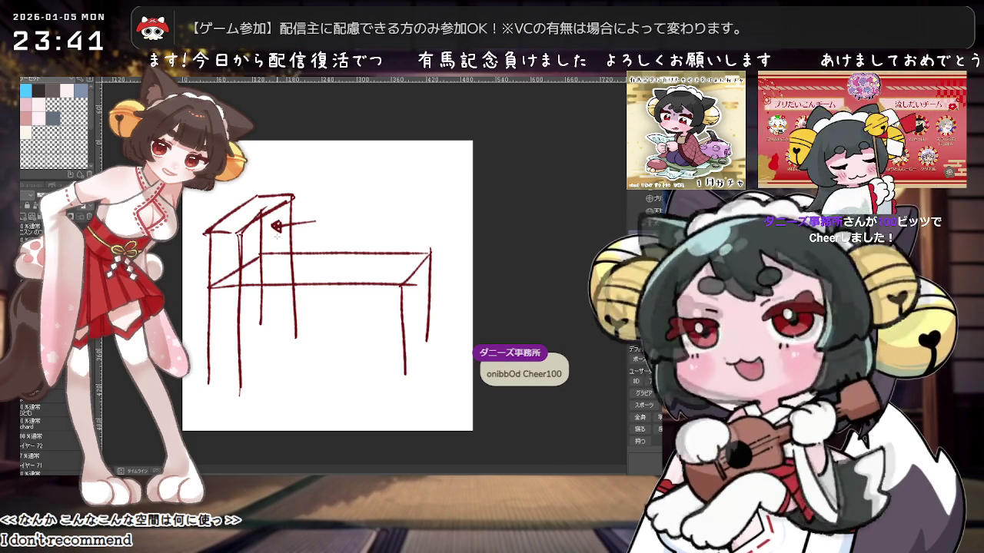
Step: Try several monitor outlines beneath the shelf, undoing each failed stroke
key(ctrl+z)
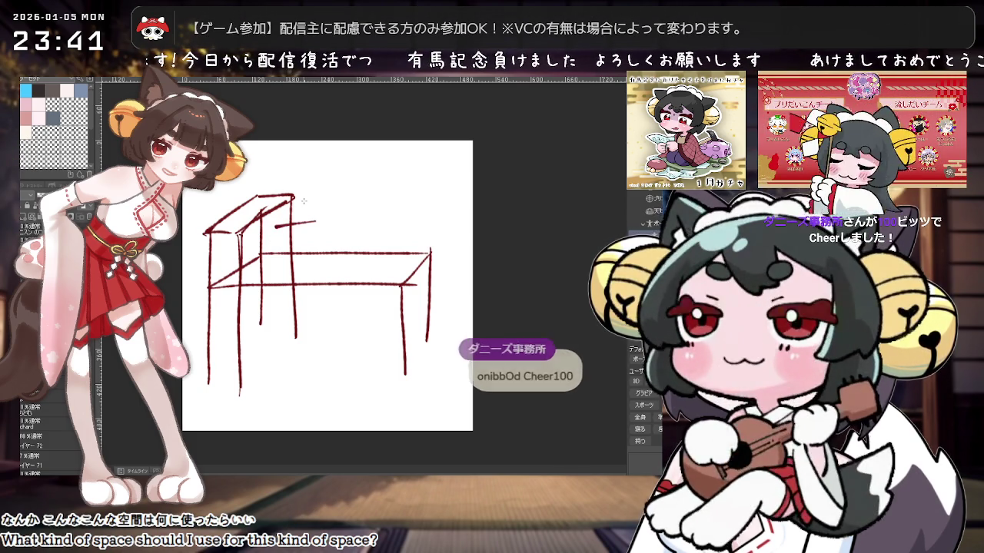
key(ctrl+z)
mouse_move(265, 208)
mouse_down()
mouse_move(327, 207)
mouse_move(322, 252)
mouse_move(279, 253)
mouse_up()
key(ctrl+z)
drag(250, 223, 247, 257)
drag(310, 223, 263, 253)
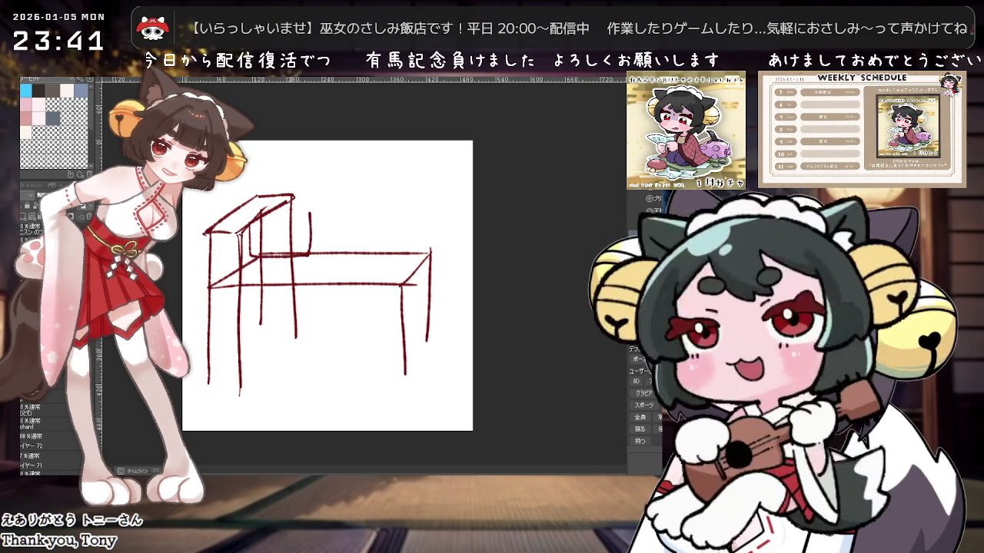
key(ctrl+z)
drag(322, 245, 265, 260)
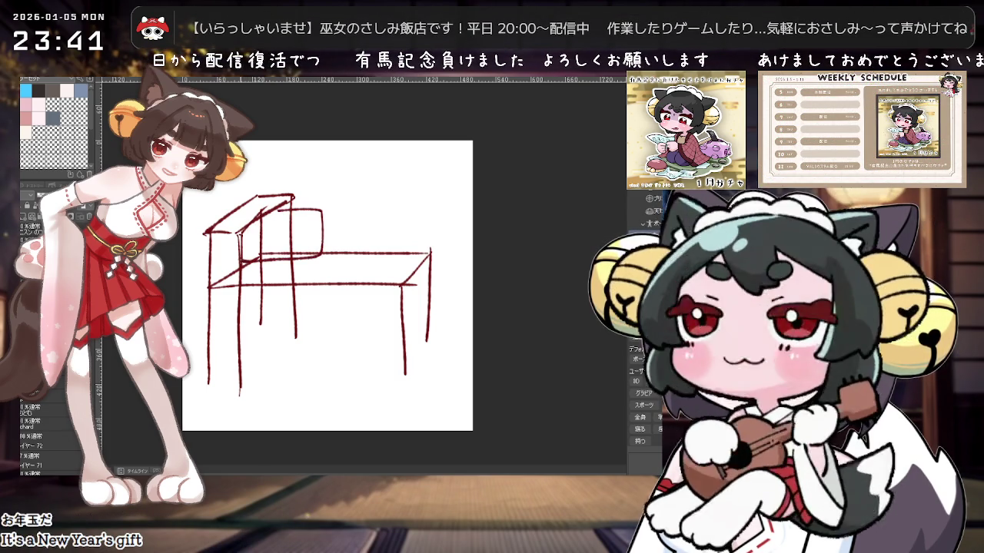
key(ctrl+z)
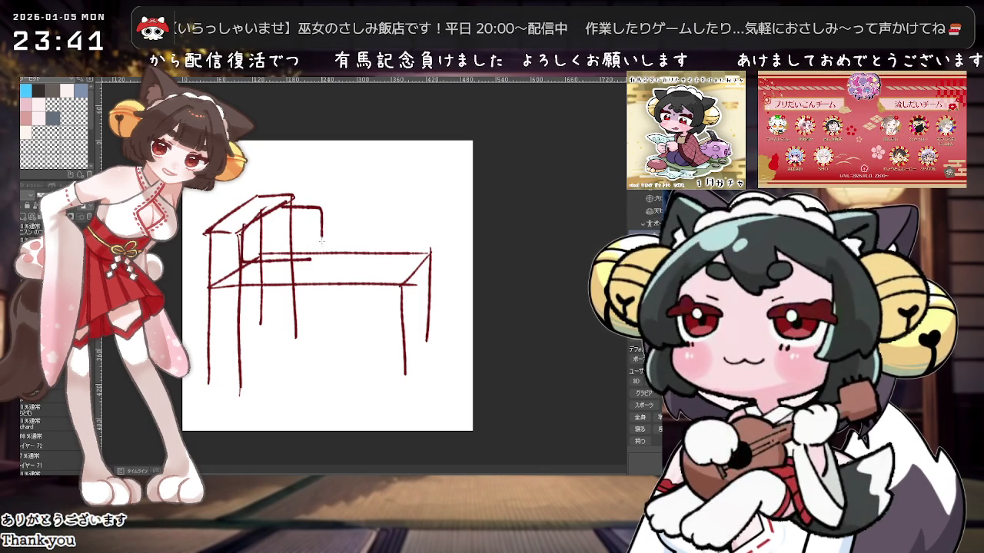
Step: Sketch the small monitor stand and the monitor's right and bottom edges, plus an arrowhead at the shelf top
drag(268, 269, 292, 270)
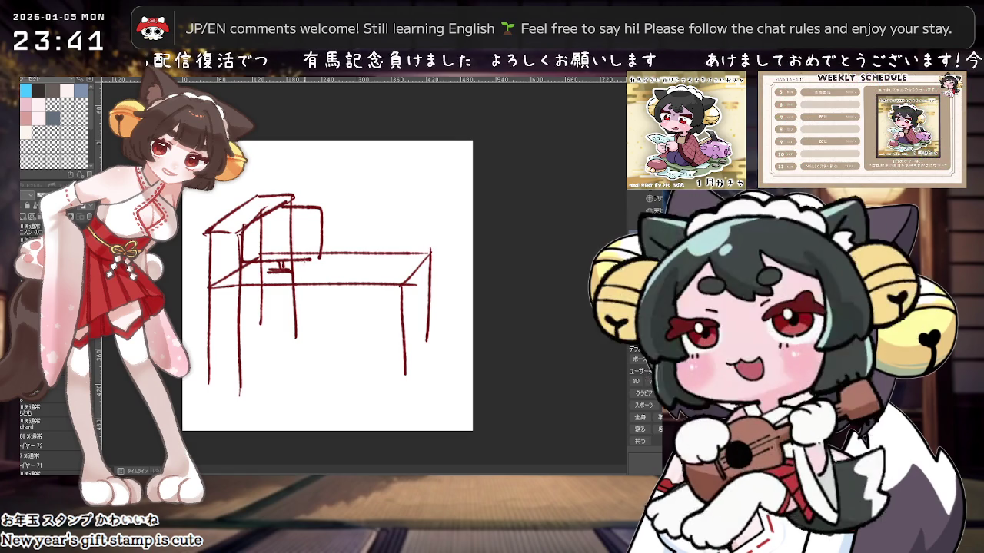
scroll(327, 285, down, 1)
scroll(305, 247, up, 1)
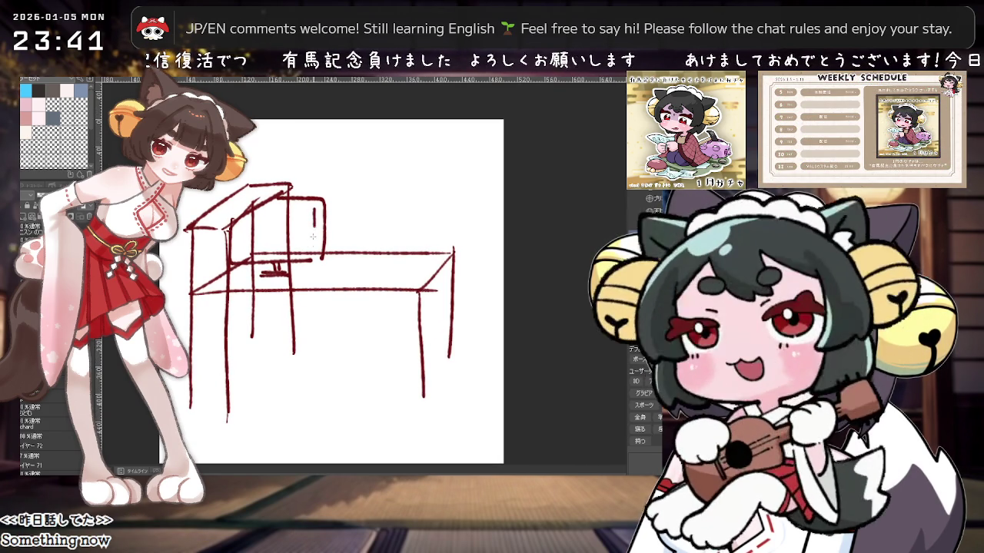
drag(313, 236, 323, 253)
drag(259, 253, 237, 254)
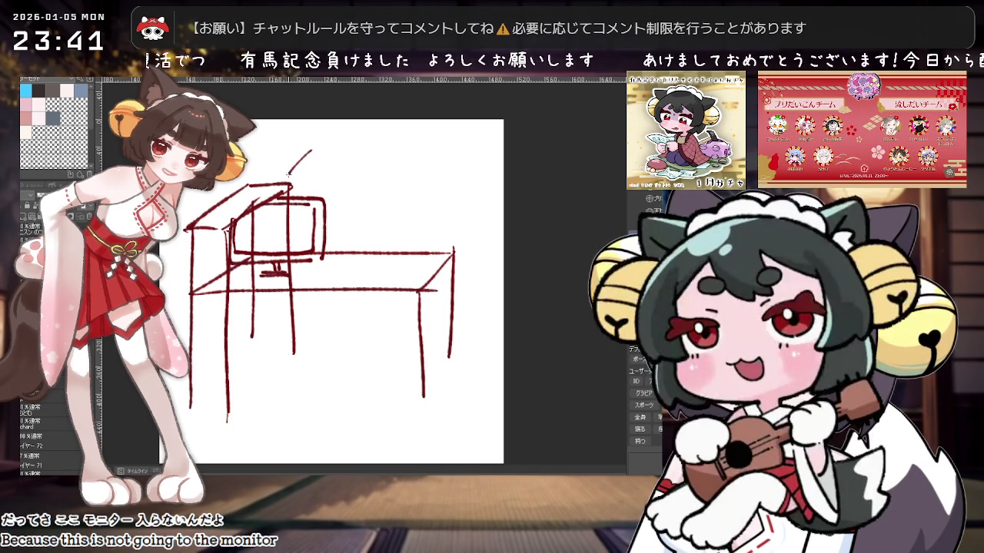
drag(287, 164, 298, 175)
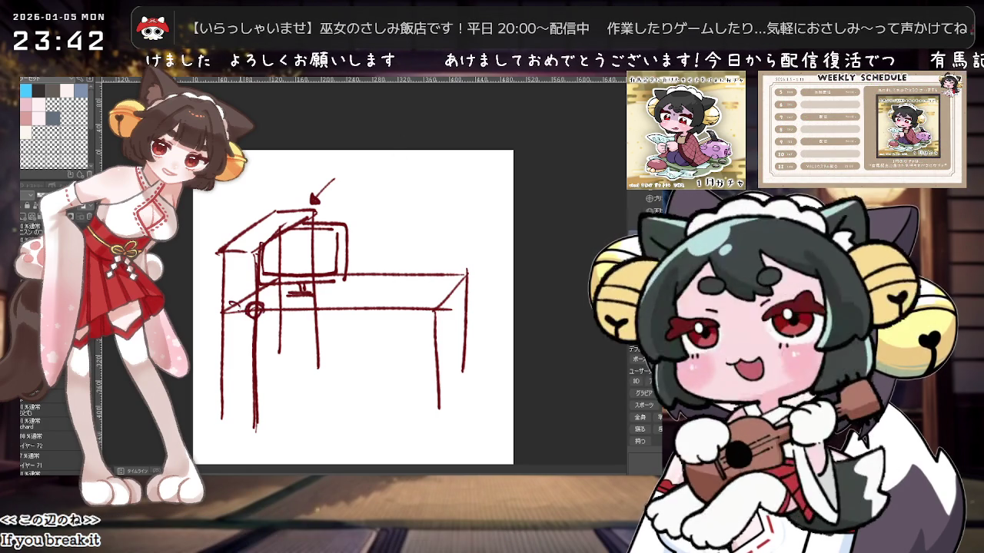
Step: Circle the joint on the left front leg, retracing it to darken the mark
drag(222, 306, 226, 307)
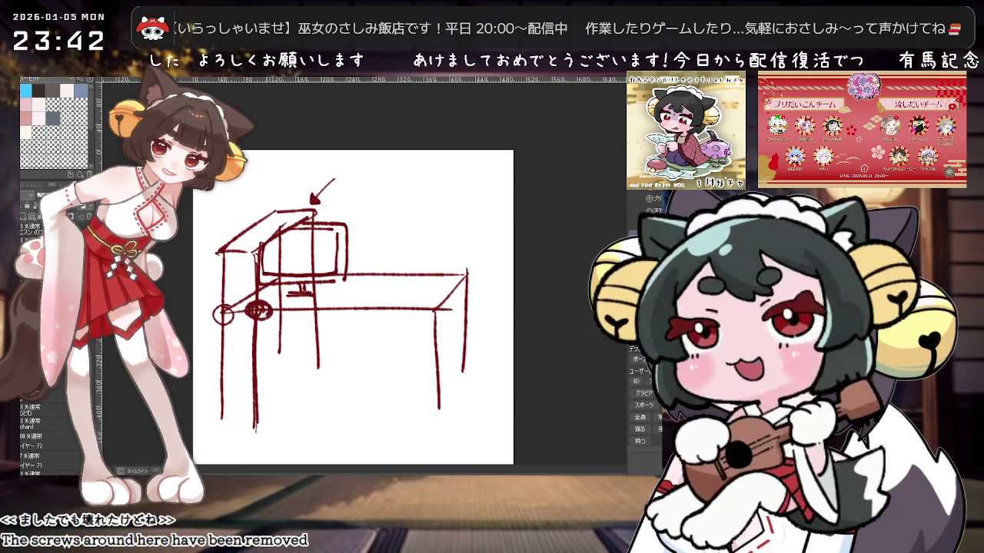
drag(258, 304, 260, 306)
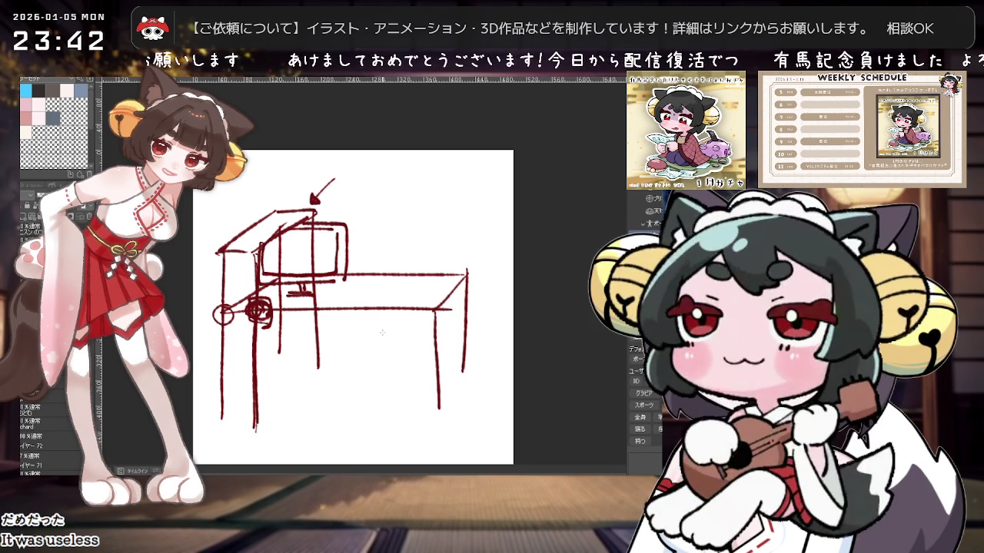
Step: Draw the vertical wall line and a stroke near the leg base, and turn the right-hand stroke into a left-pointing arrow
scroll(381, 332, down, 2)
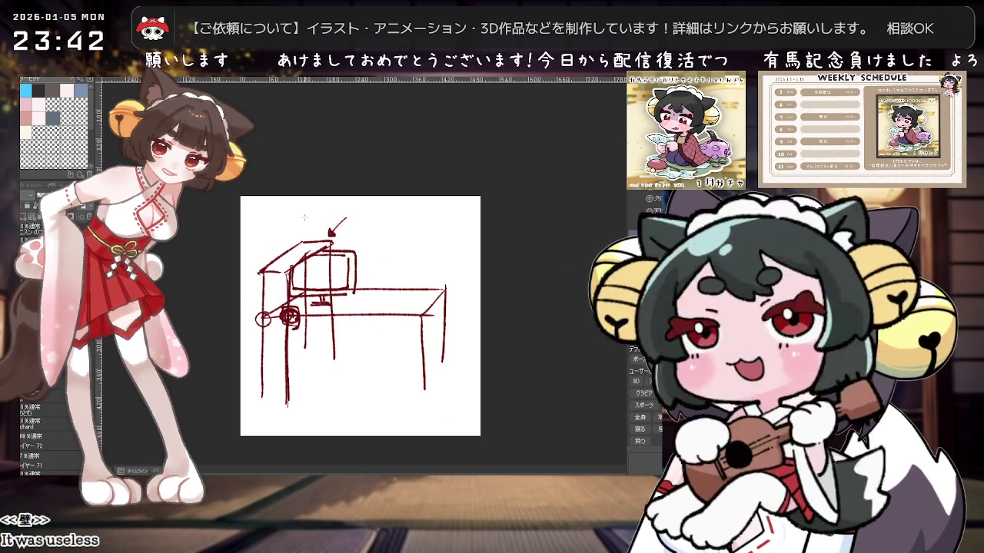
drag(321, 191, 322, 239)
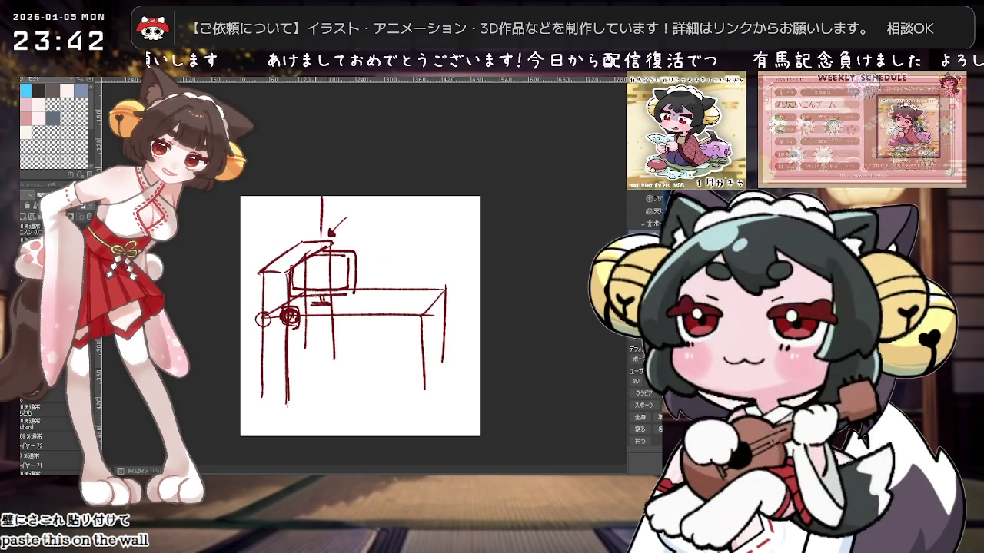
drag(317, 313, 317, 343)
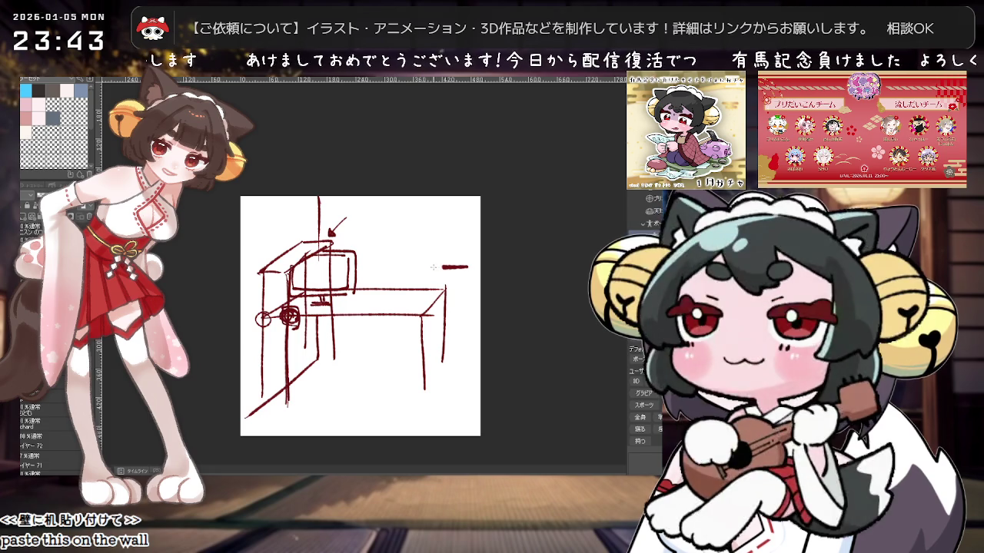
drag(433, 267, 425, 268)
drag(443, 260, 445, 275)
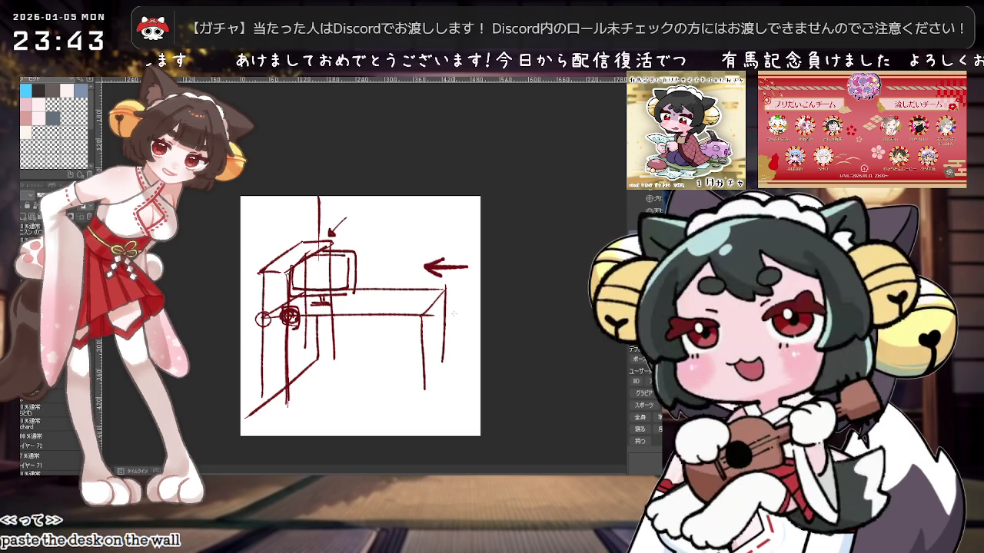
Step: Redraw the right front leg longer and thicker, then hide the old red sketch
scroll(455, 312, up, 1)
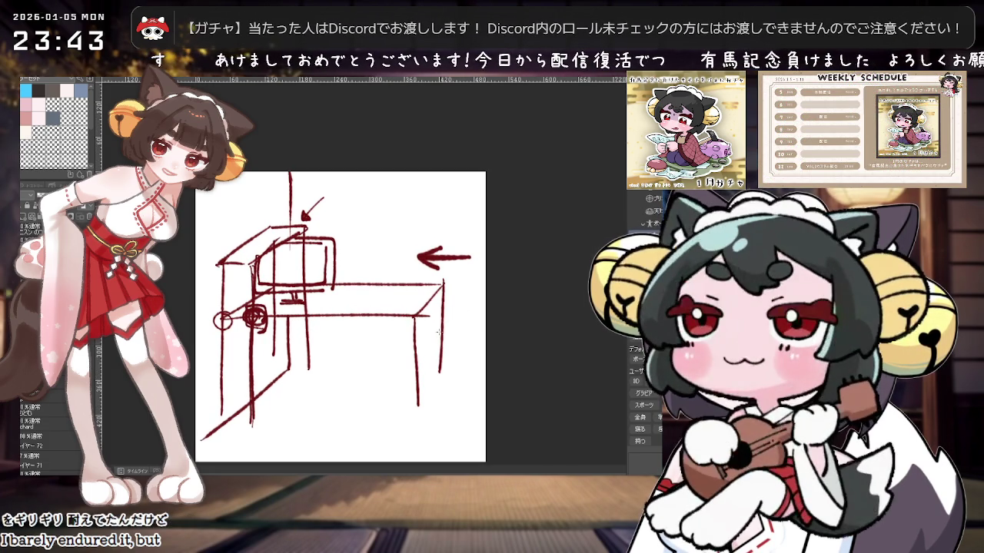
scroll(439, 331, down, 1)
scroll(438, 331, down, 1)
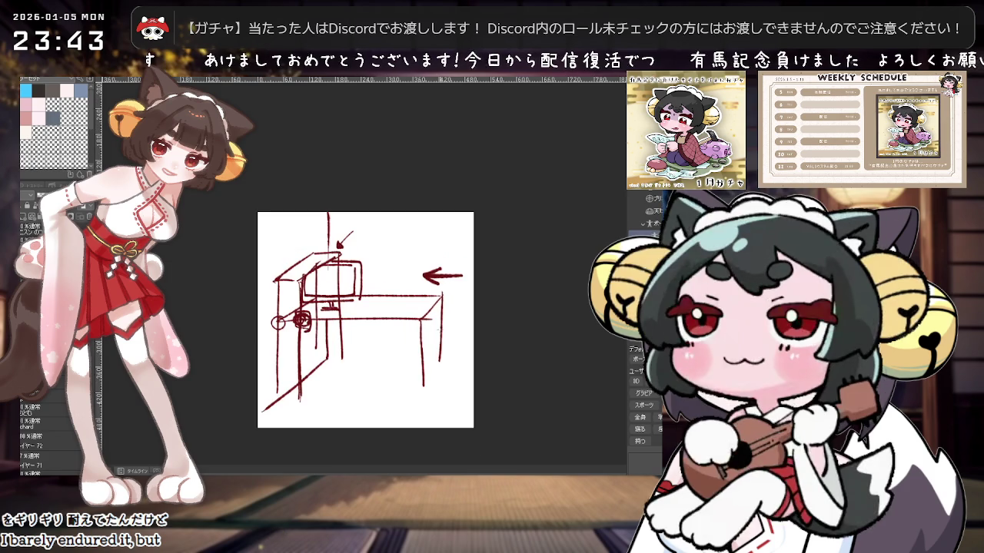
scroll(445, 319, up, 1)
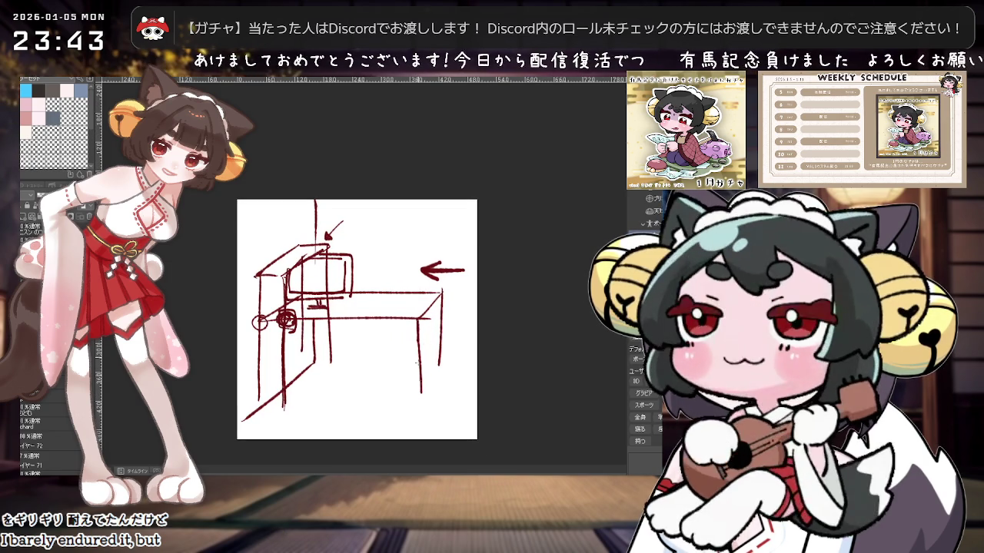
drag(417, 339, 420, 412)
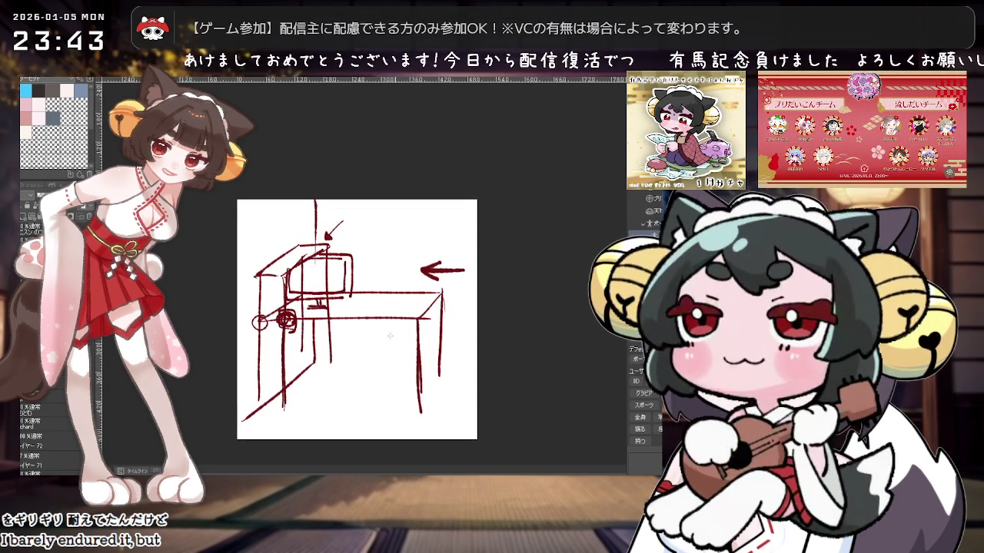
click(22, 218)
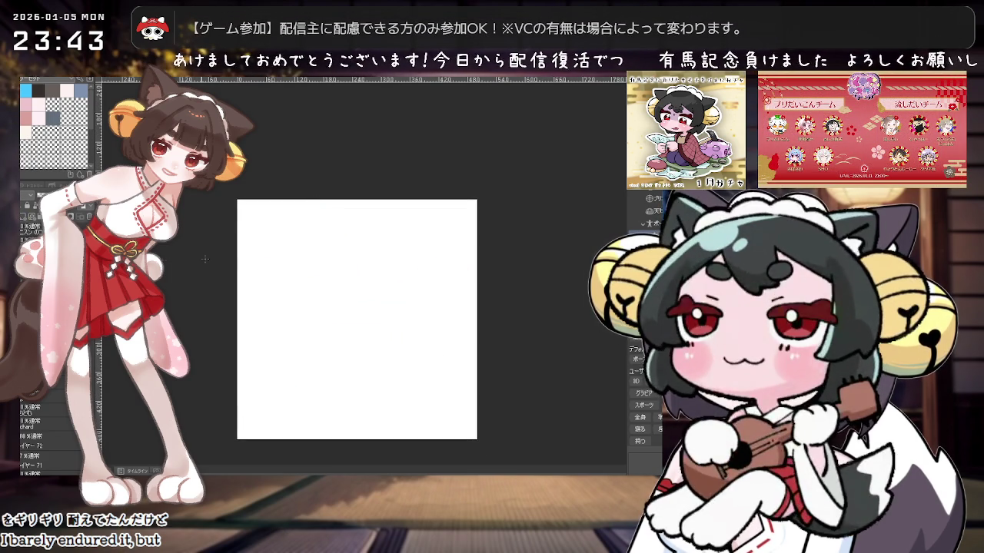
Step: Draw the red tabletop's front edge and redraw its back edge
drag(389, 295, 422, 296)
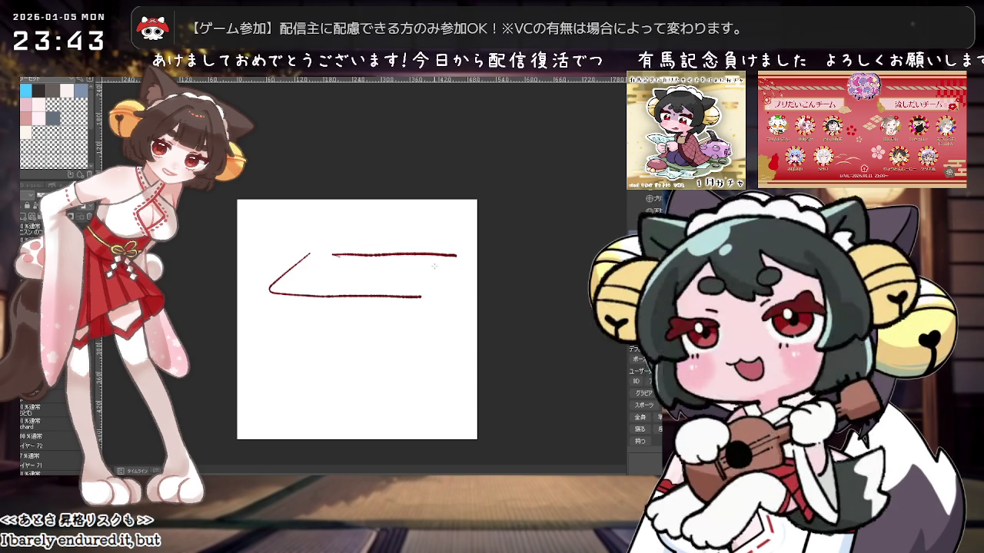
scroll(429, 262, up, 1)
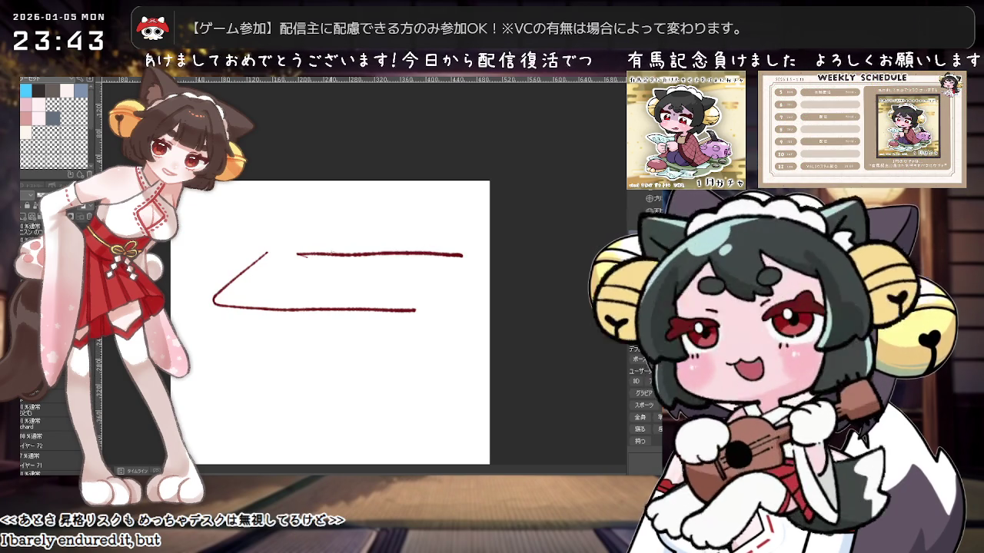
key(ctrl+z)
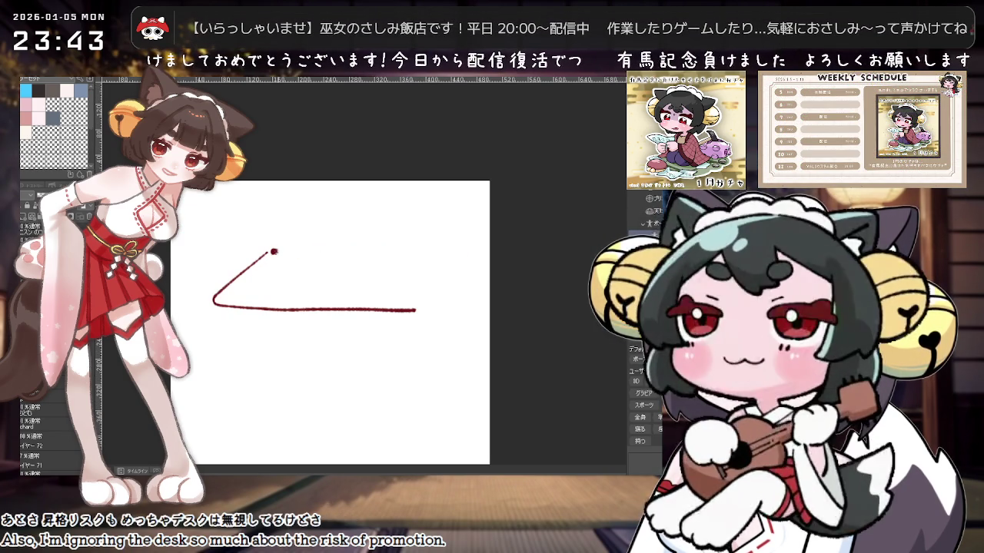
key(ctrl+z)
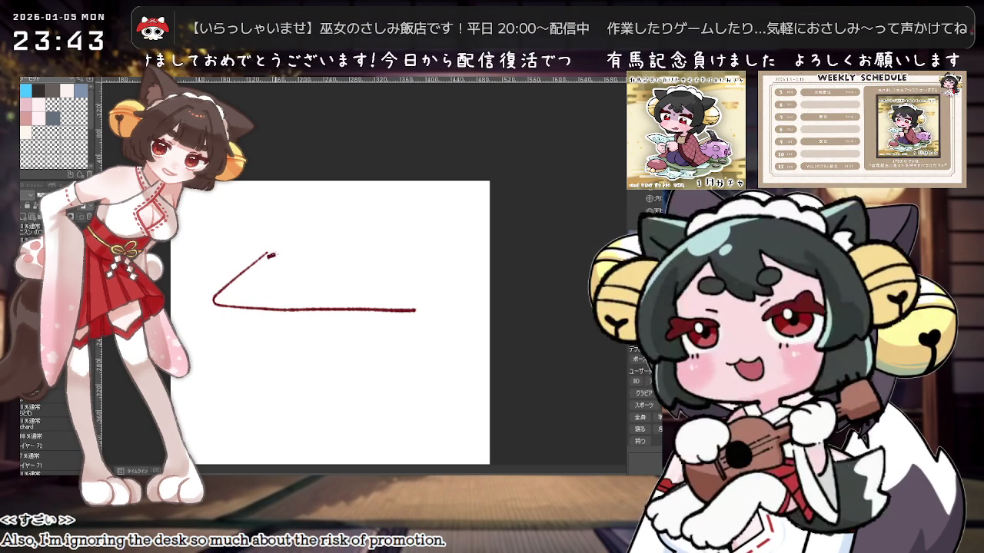
drag(425, 254, 442, 256)
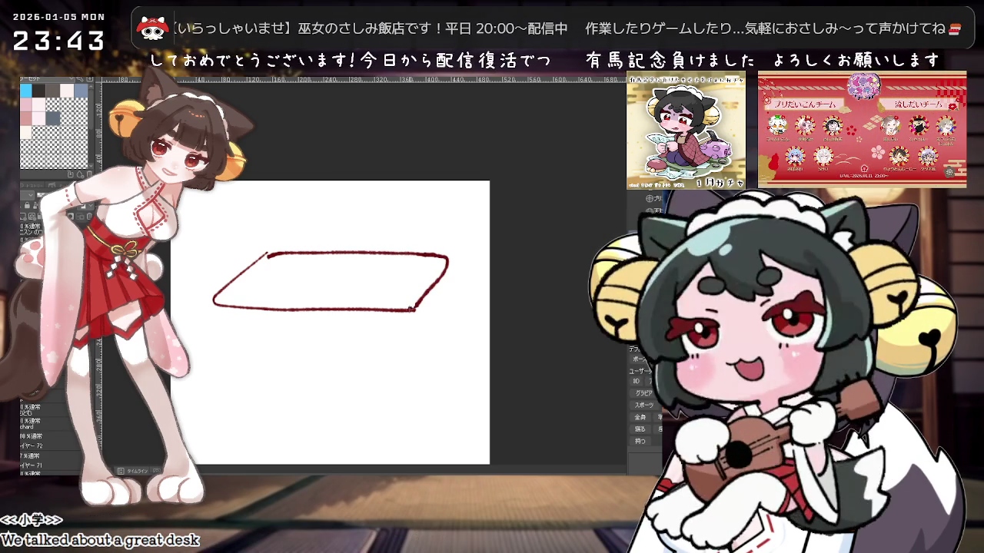
Step: Draw a long right table leg and add a foot to the left leg, then zoom out
mouse_move(408, 383)
mouse_down()
mouse_move(396, 405)
mouse_move(445, 375)
mouse_up()
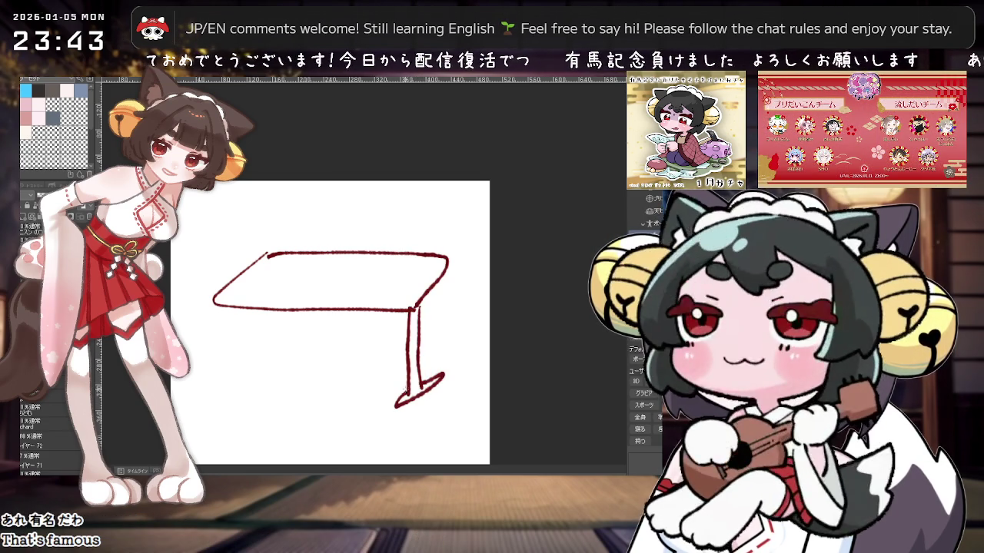
key(ctrl+z)
mouse_move(431, 288)
mouse_down()
mouse_move(427, 369)
mouse_move(444, 371)
mouse_up()
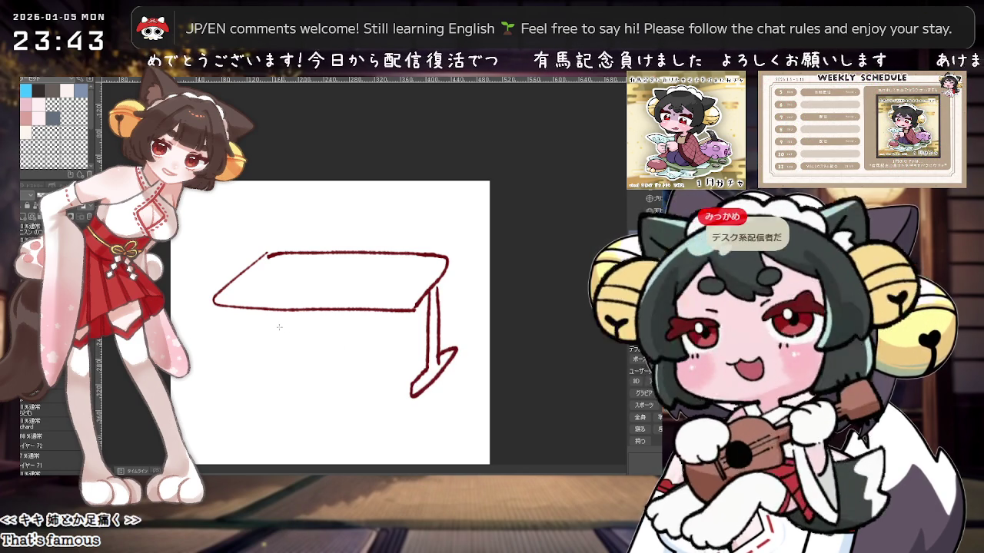
drag(257, 355, 274, 358)
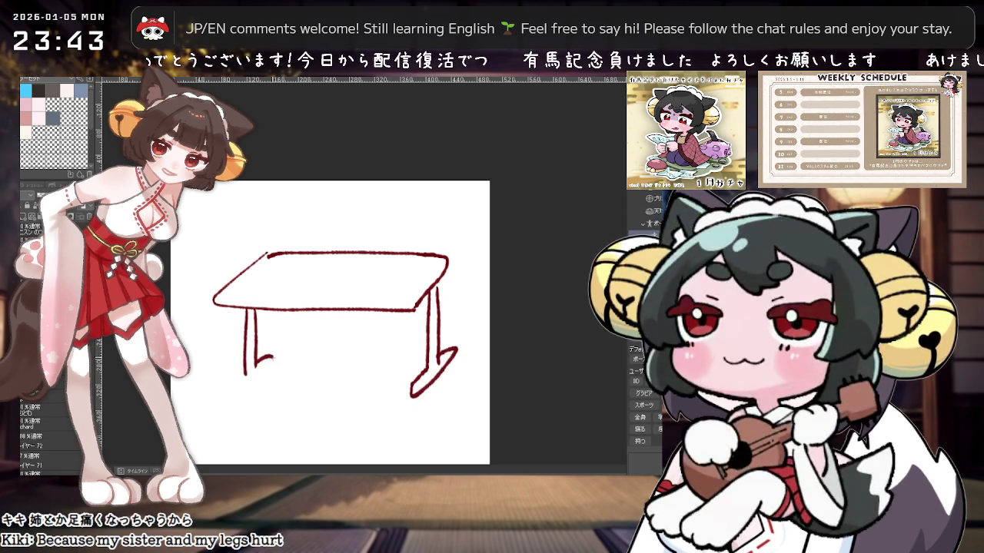
key(ctrl+minus)
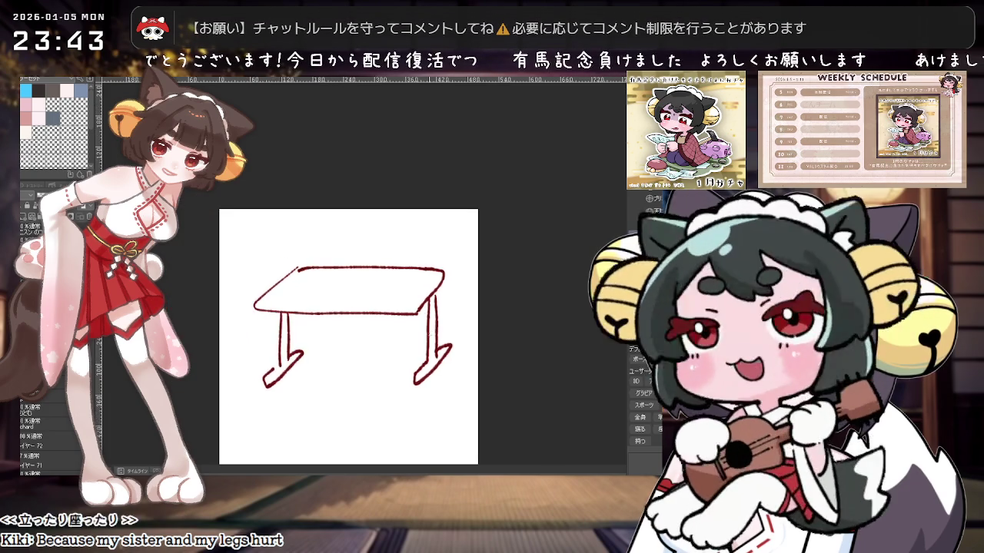
scroll(424, 332, up, 1)
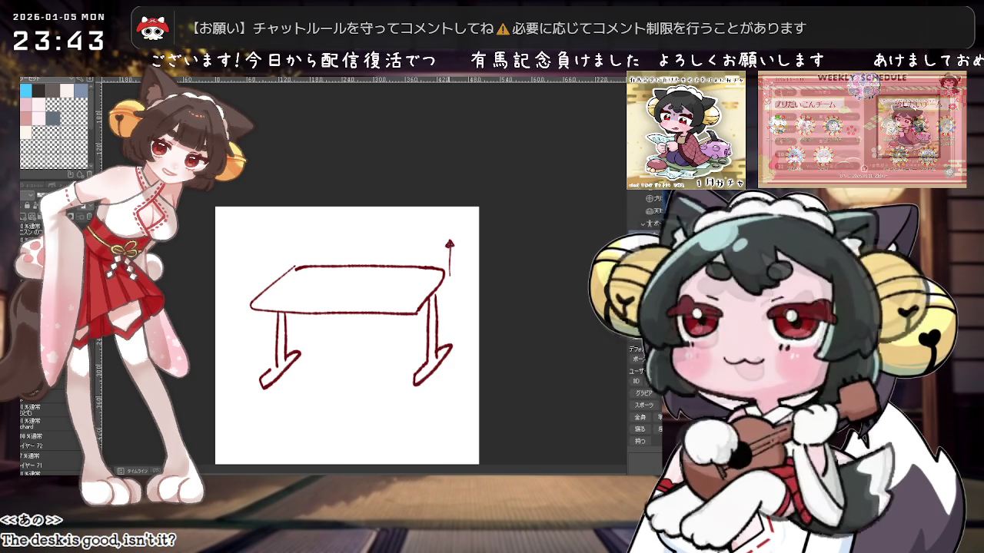
scroll(454, 277, up, 1)
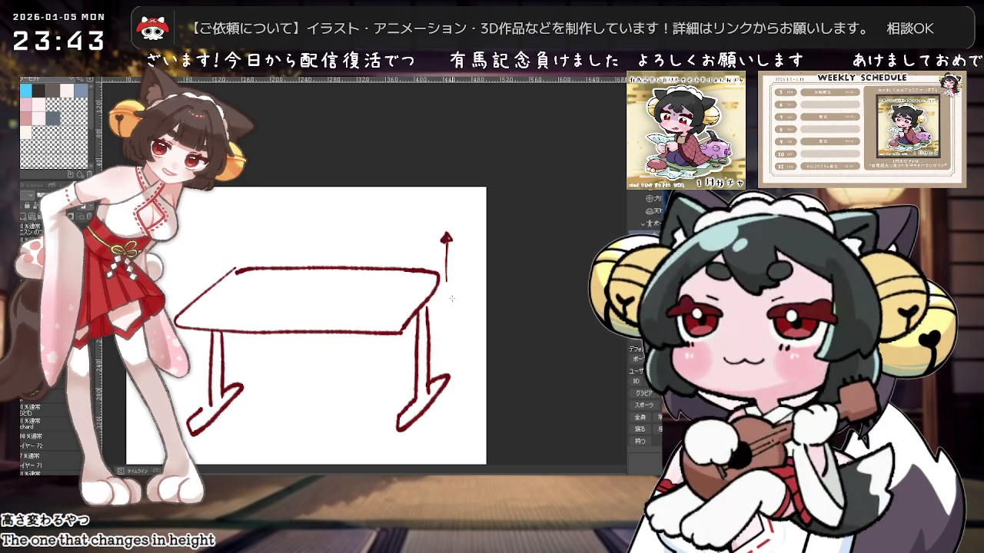
scroll(452, 298, down, 1)
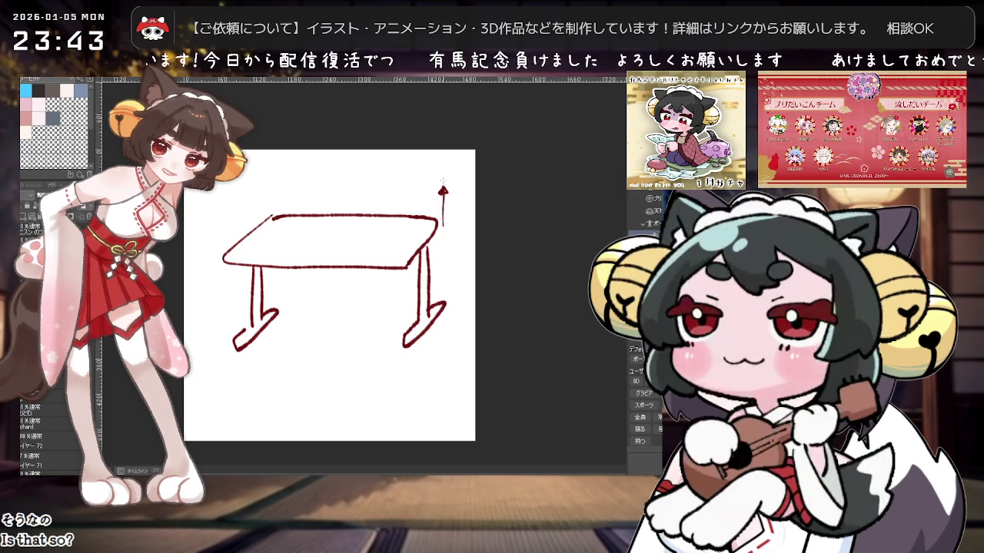
Step: Draw the raised tabletop and the line connecting it to the lower top
mouse_move(308, 213)
mouse_down()
mouse_move(241, 208)
mouse_move(442, 176)
mouse_move(421, 323)
mouse_up()
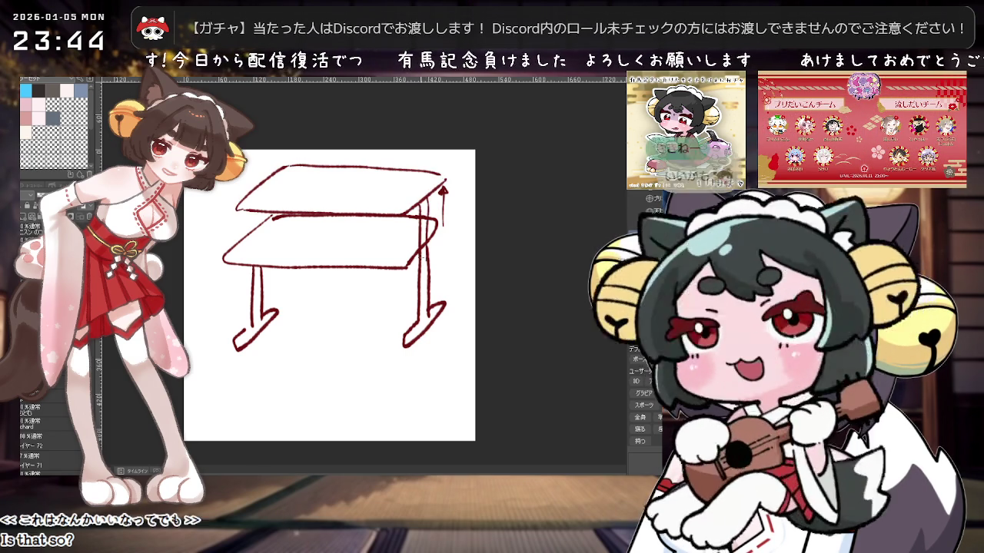
drag(253, 266, 255, 214)
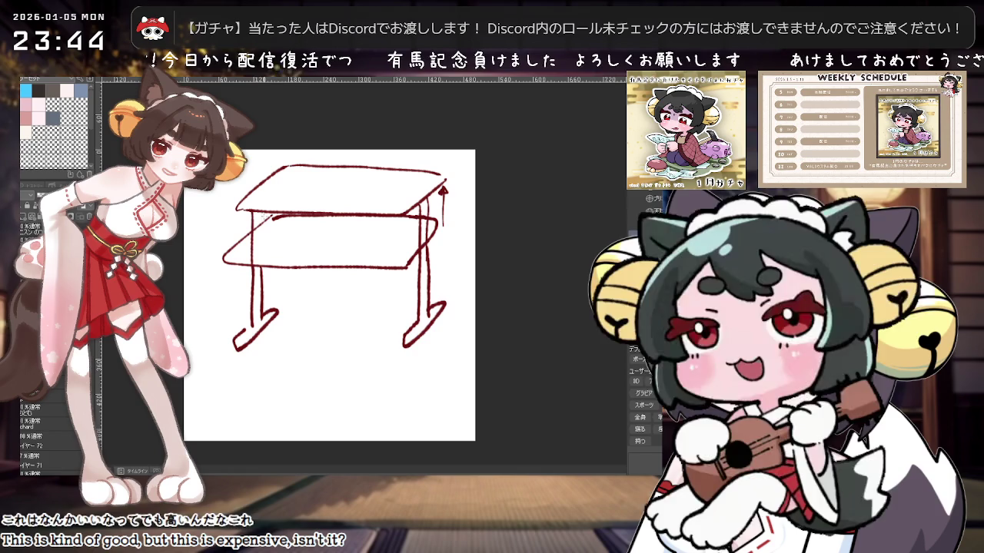
scroll(457, 287, down, 1)
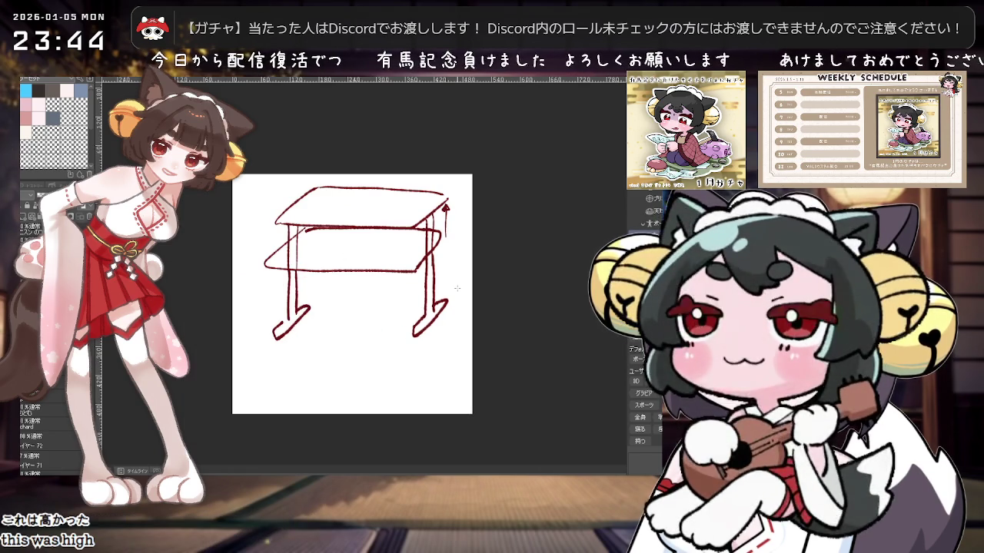
scroll(456, 288, up, 1)
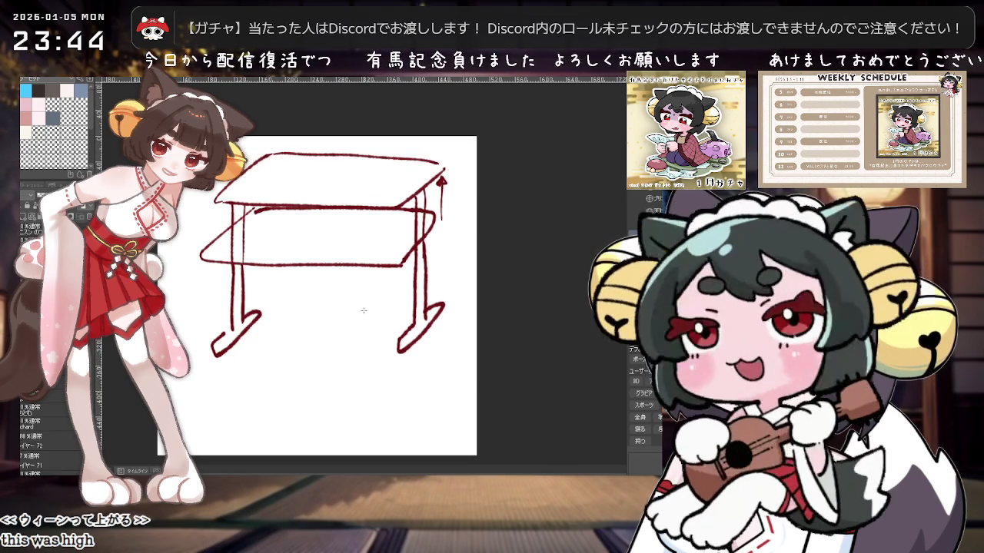
scroll(363, 309, down, 1)
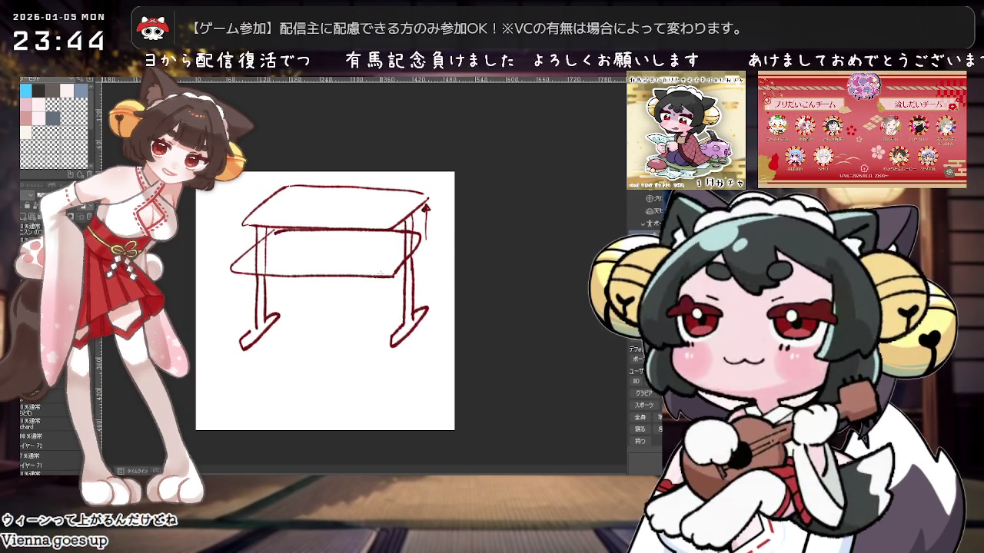
Step: Sketch a crank handle below the tabletop, then delete the table sketch
mouse_move(372, 274)
mouse_down()
mouse_move(392, 271)
mouse_move(372, 284)
mouse_up()
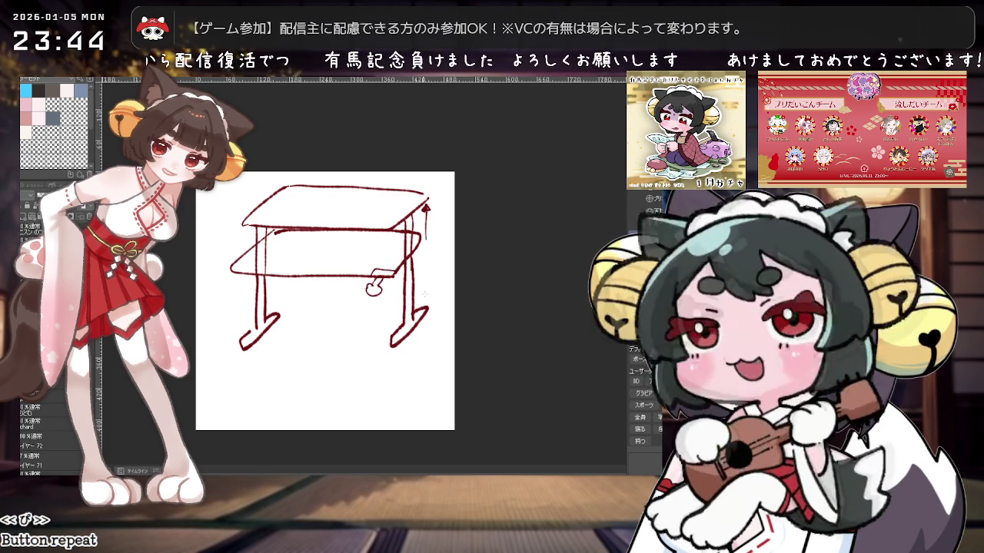
scroll(415, 315, up, 2)
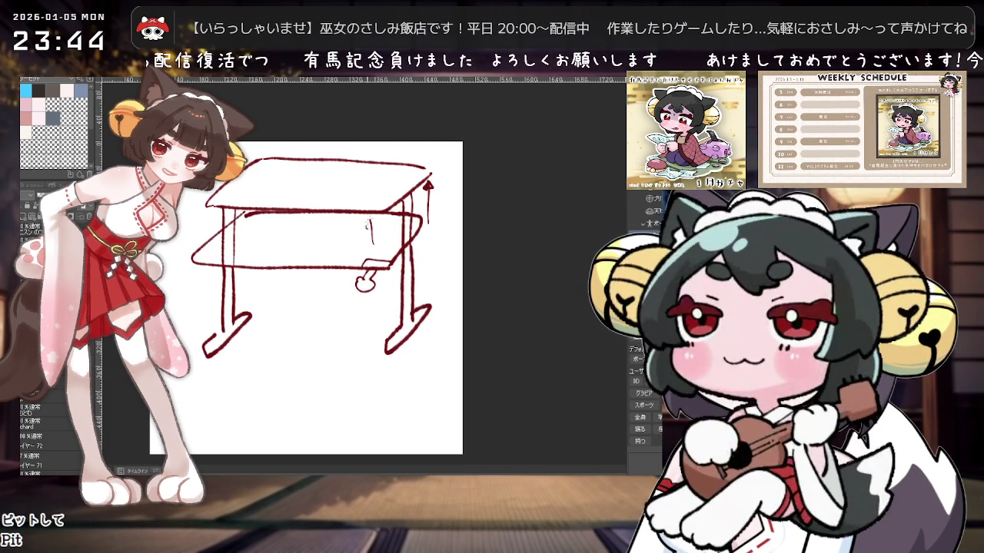
scroll(407, 275, down, 2)
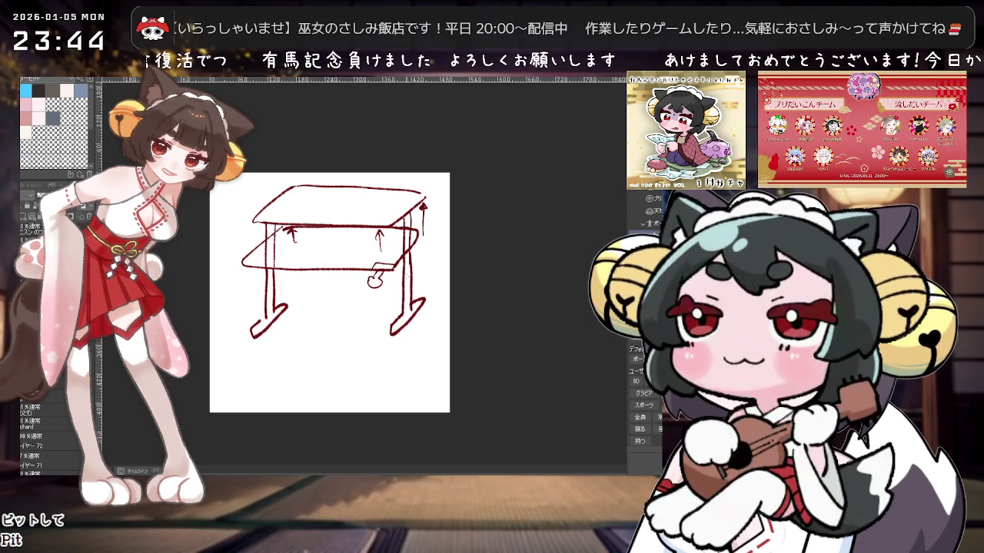
key(Delete)
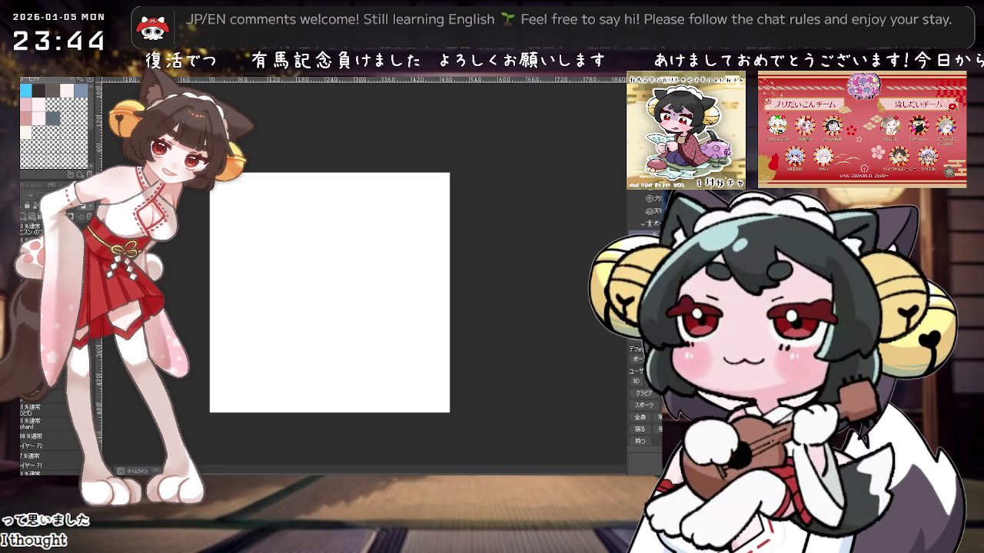
Step: Paste the desk-room sketch onto a new layer and erase the right-side hatching and rectangle
key(ctrl+shift+n)
key(ctrl+v)
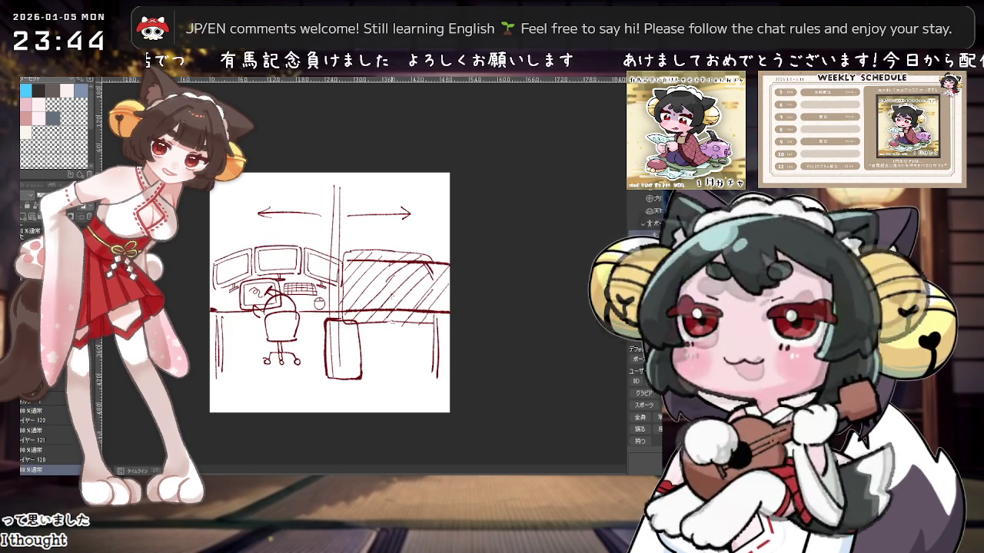
drag(365, 273, 405, 295)
drag(412, 262, 431, 253)
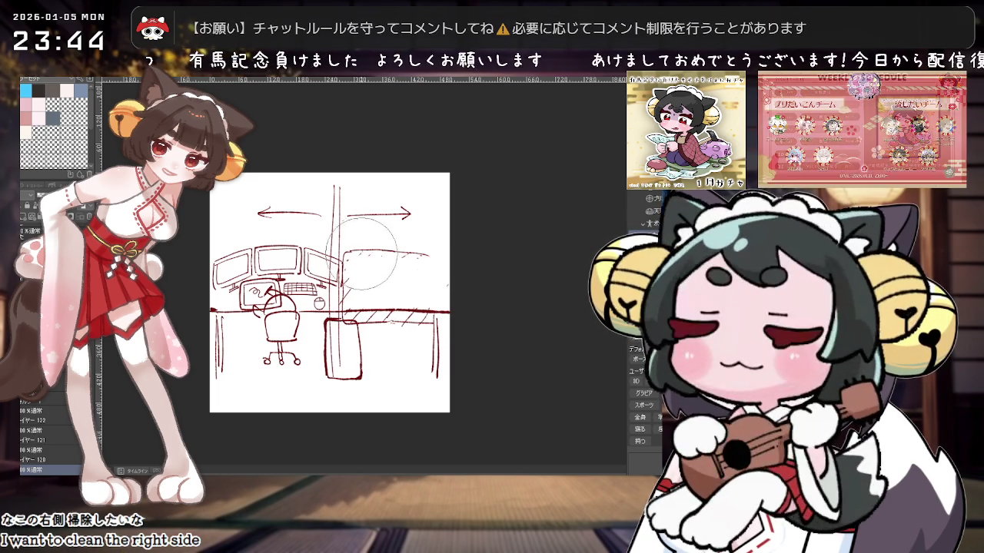
drag(365, 315, 419, 321)
Step: Draw a new horizontal desk edge on the right, then delete the sketch
drag(347, 264, 449, 258)
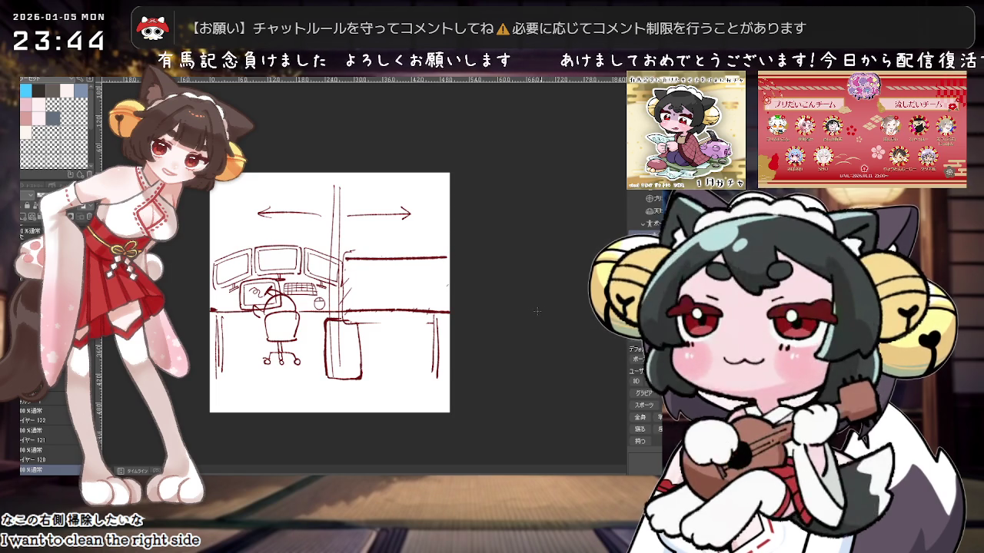
scroll(536, 310, down, 1)
scroll(534, 310, up, 1)
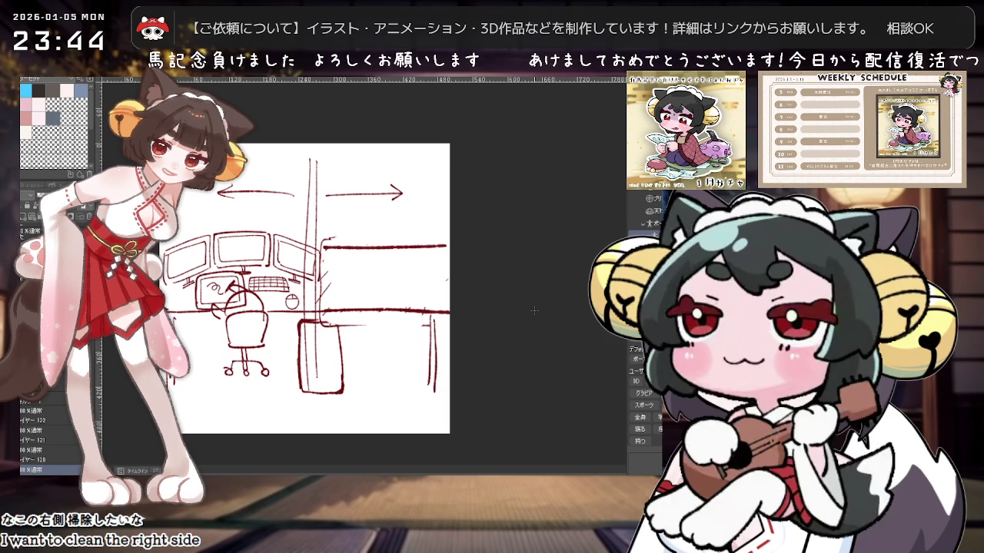
scroll(445, 270, down, 1)
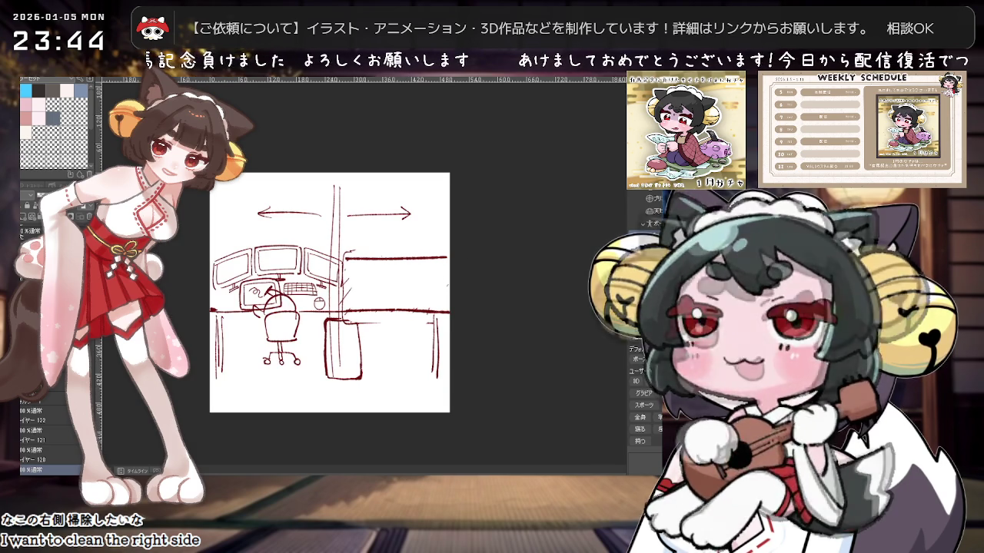
key(Delete)
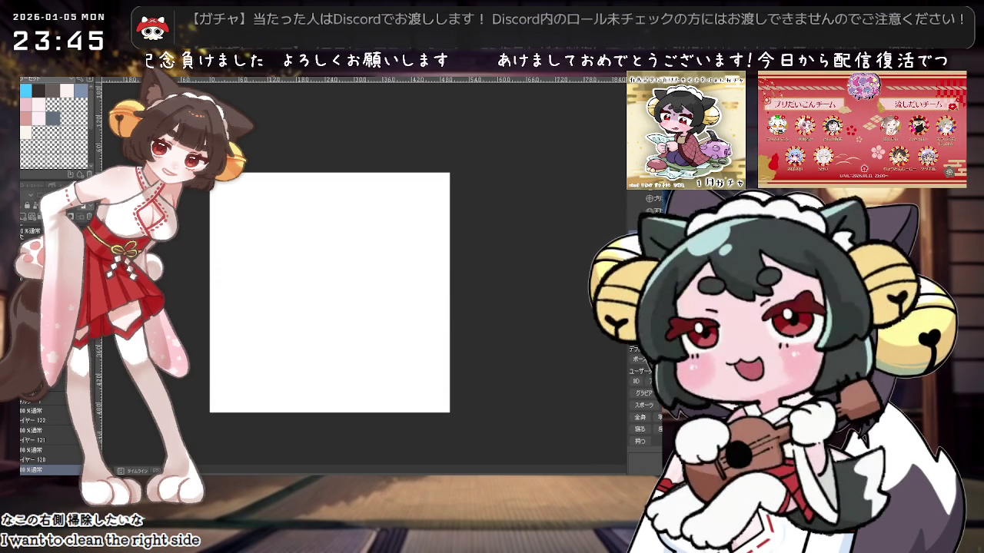
Step: Bring back the maid character drawing and make the layer above レイヤー118 active
key(ctrl+z)
key(ctrl+y)
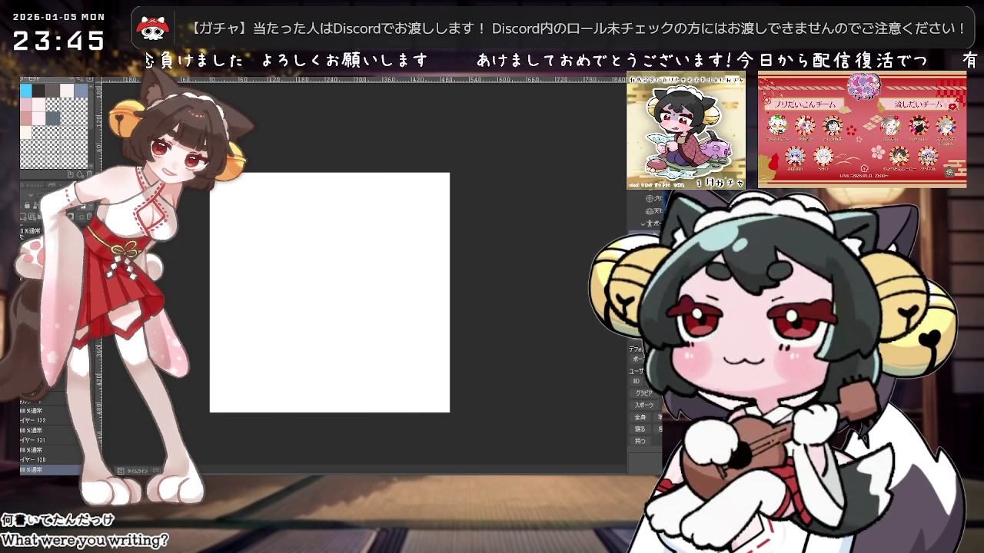
scroll(54, 431, down, 1)
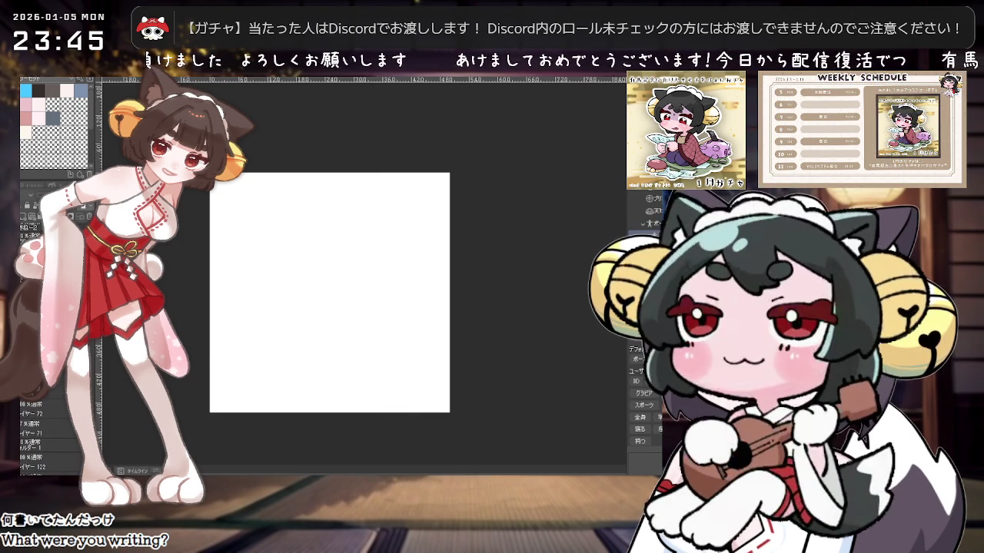
key(ctrl+z)
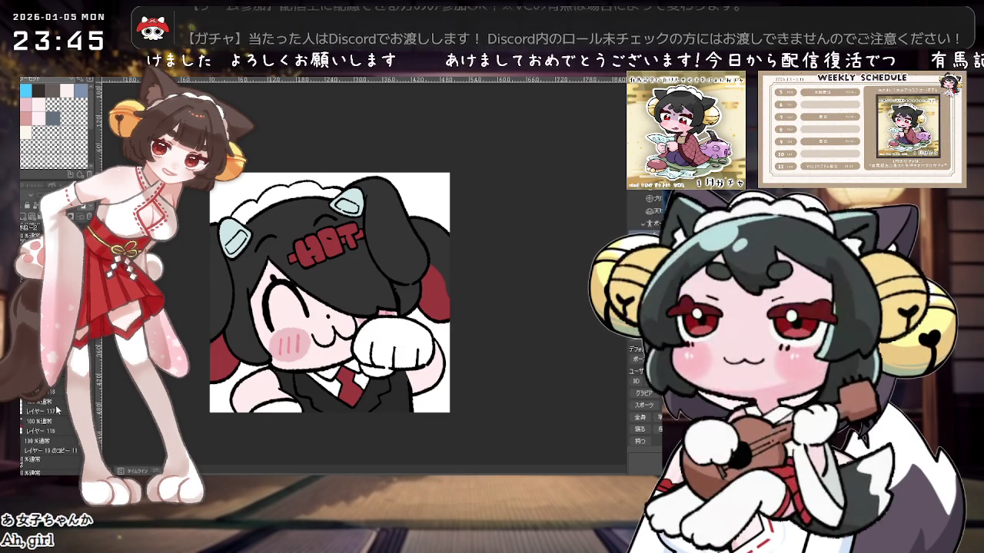
click(50, 425)
click(47, 388)
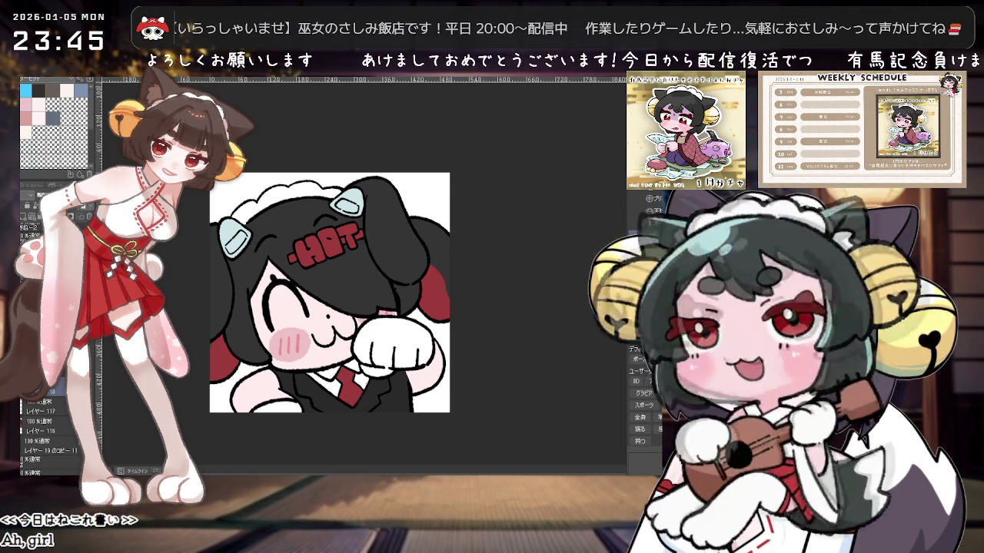
Step: Zoom and pan the view to frame the HOT hairclip and centre the emote
scroll(375, 357, up, 2)
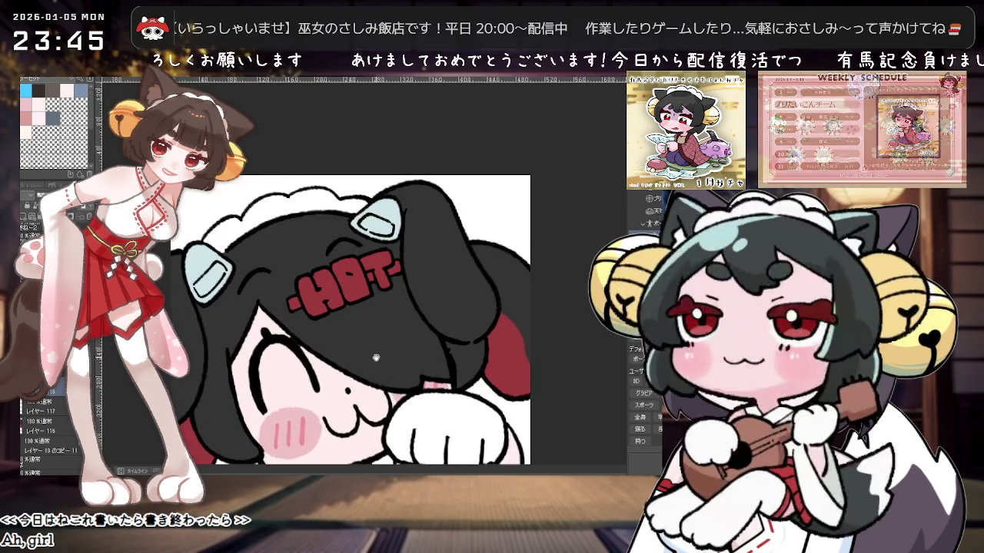
scroll(376, 357, up, 2)
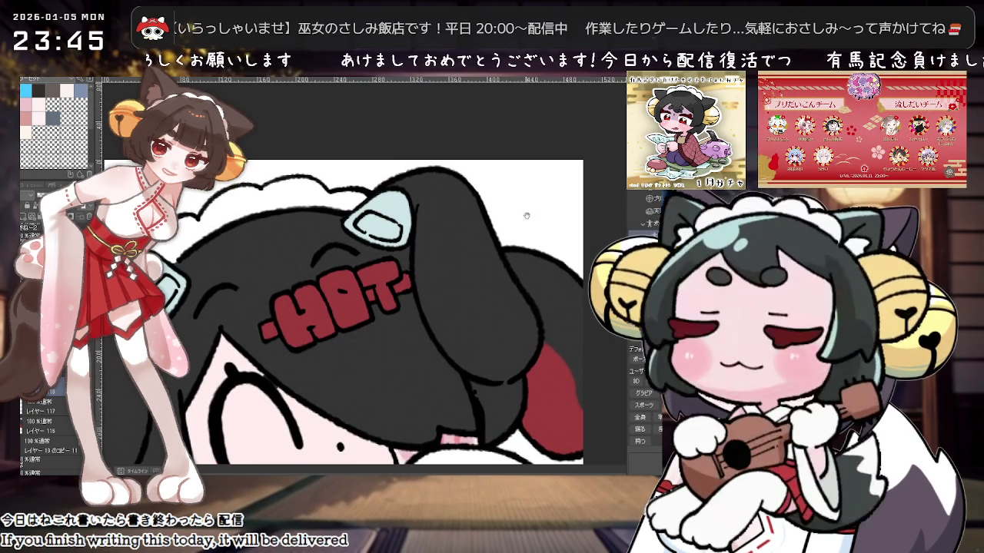
drag(526, 216, 543, 225)
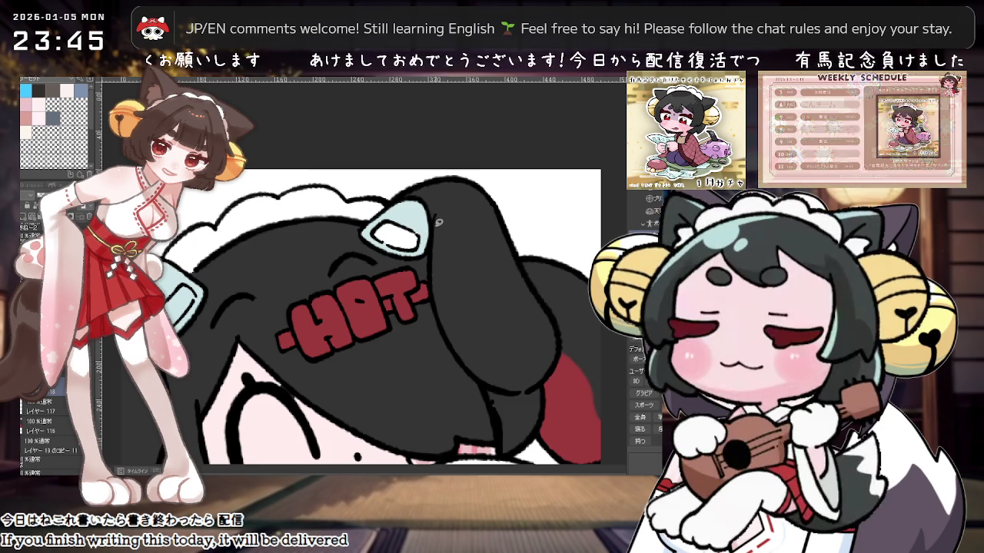
scroll(365, 276, down, 1)
scroll(365, 277, down, 1)
scroll(408, 242, up, 1)
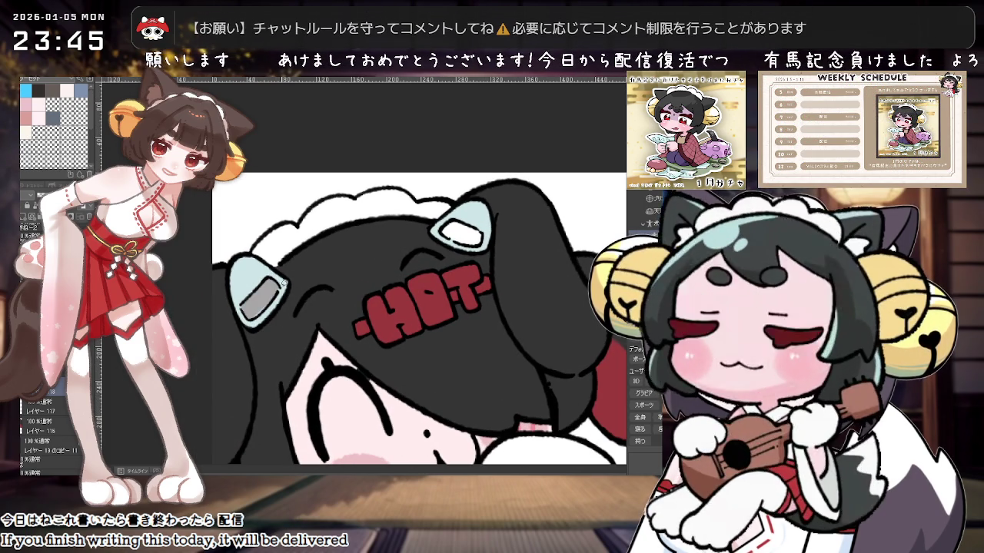
scroll(448, 301, down, 1)
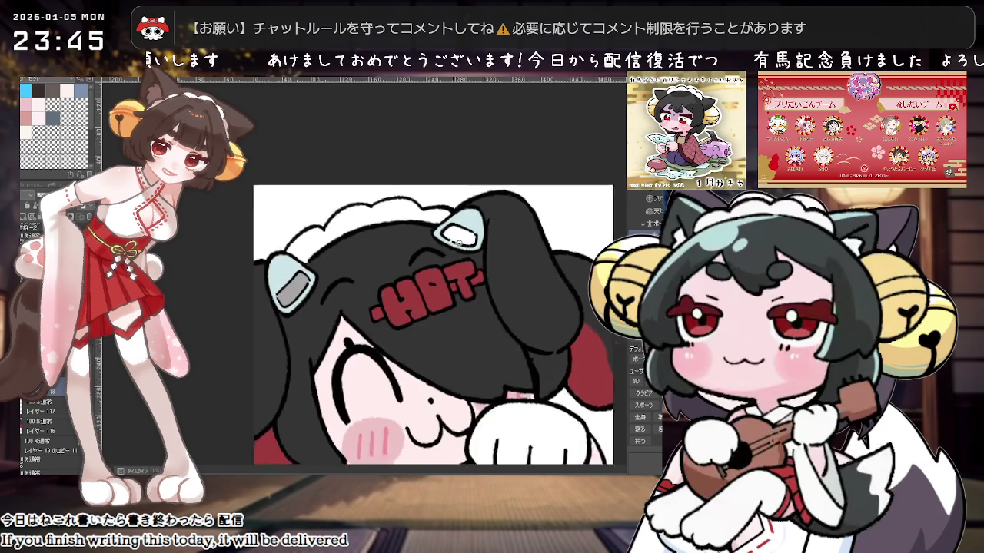
scroll(448, 301, down, 1)
scroll(448, 301, down, 1)
scroll(448, 301, down, 1)
scroll(448, 301, up, 1)
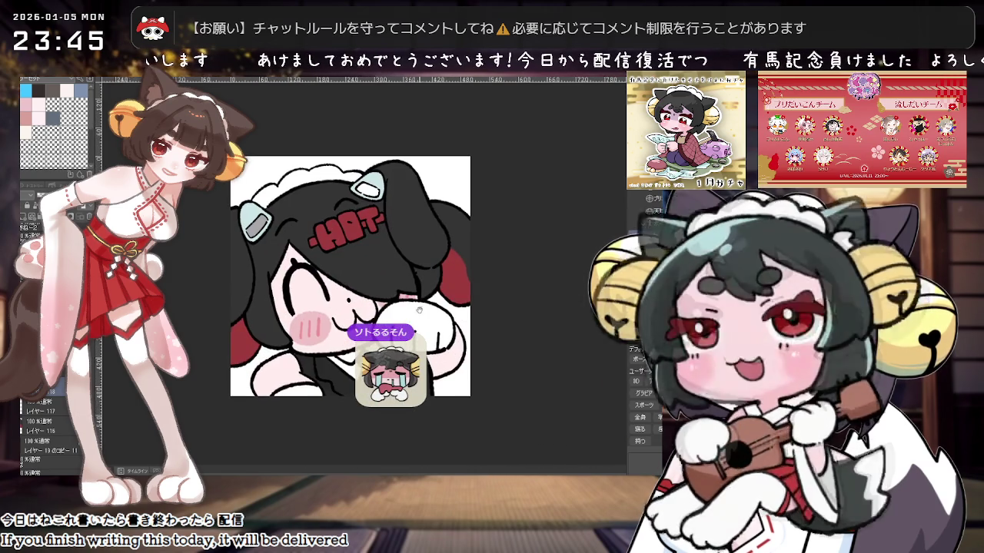
scroll(448, 302, down, 1)
scroll(448, 301, up, 2)
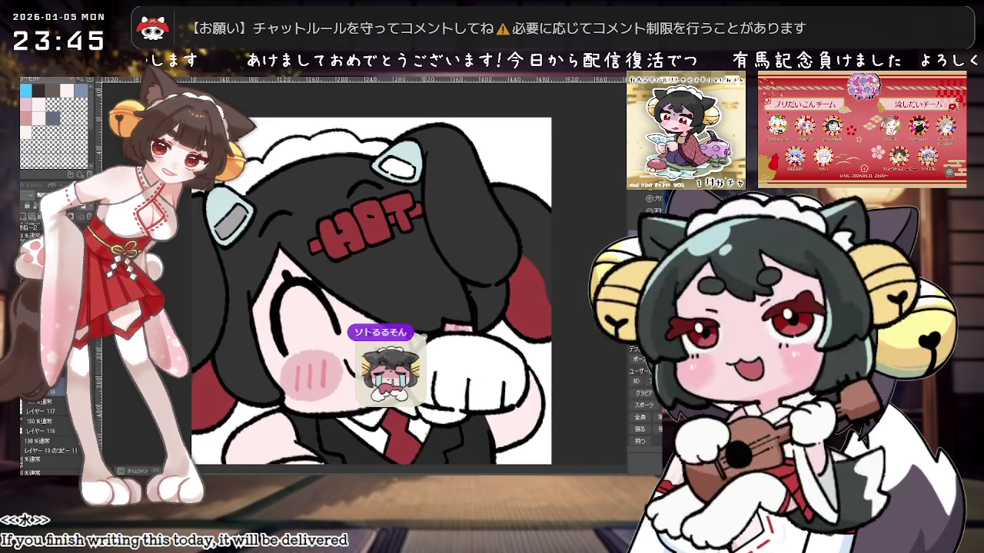
scroll(448, 301, down, 2)
scroll(444, 325, up, 1)
scroll(459, 317, up, 1)
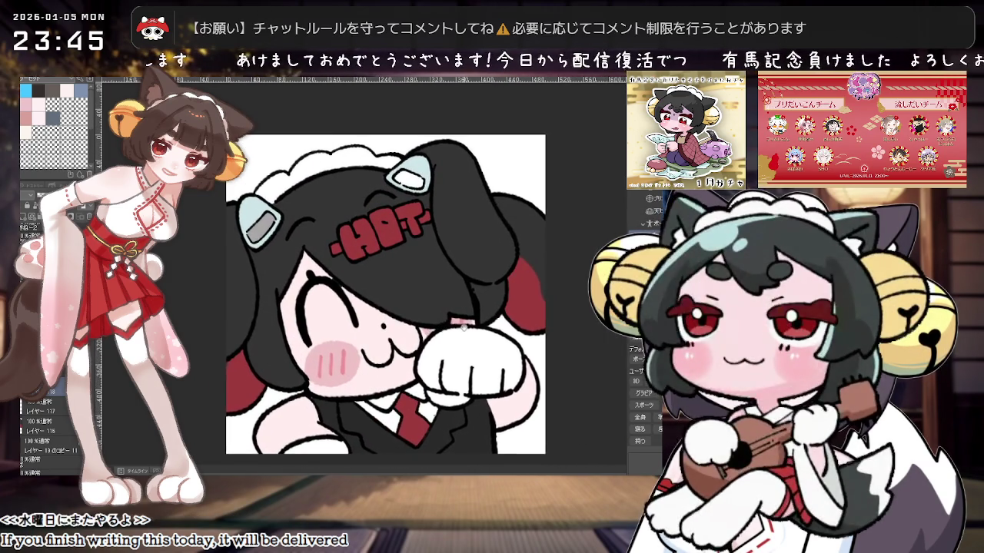
scroll(465, 326, up, 1)
scroll(462, 335, down, 1)
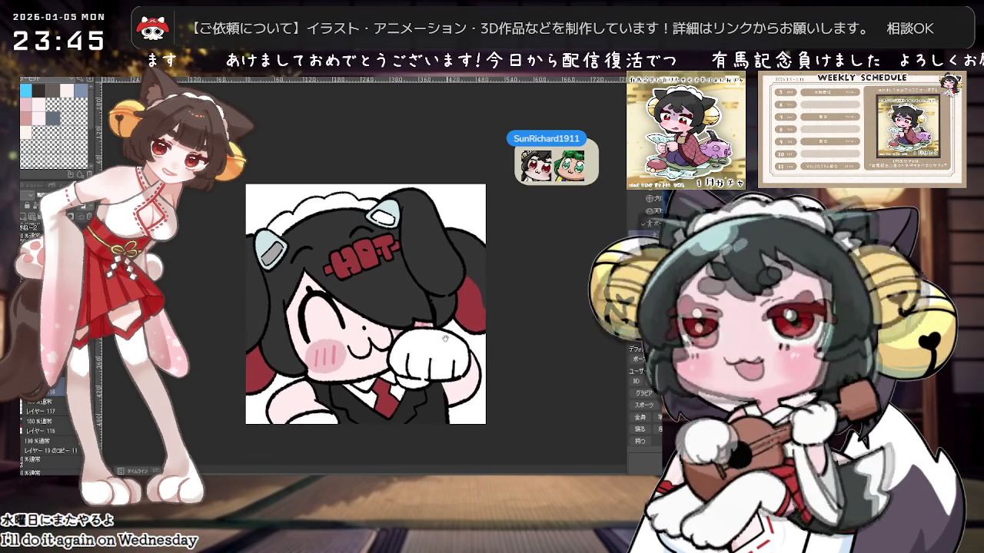
scroll(415, 350, down, 1)
scroll(397, 361, up, 1)
scroll(398, 361, up, 1)
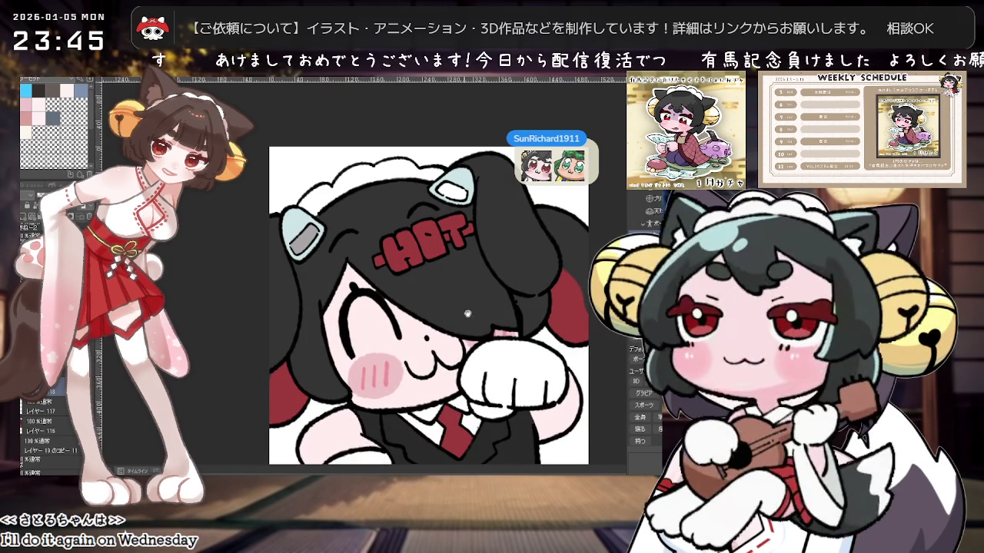
scroll(467, 313, up, 1)
scroll(456, 336, up, 1)
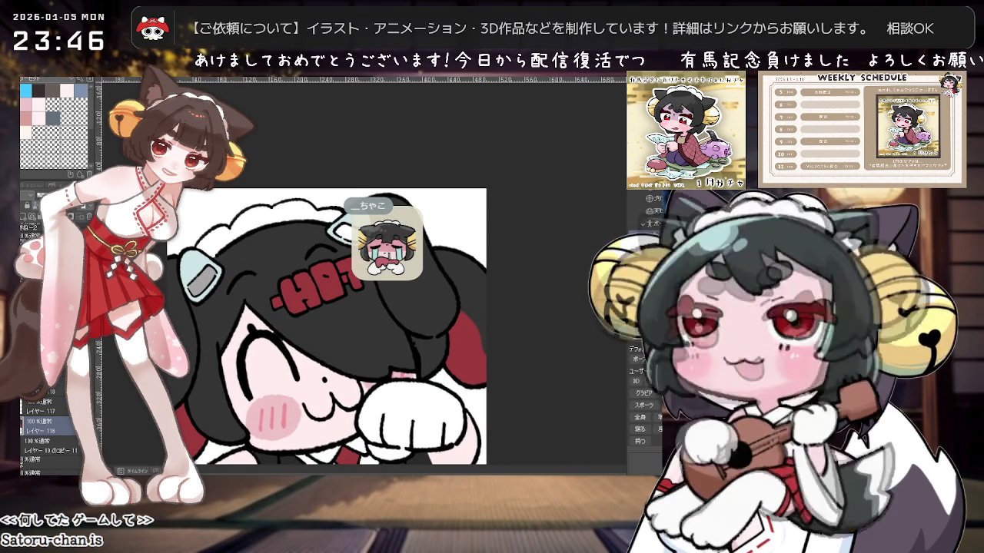
drag(244, 352, 285, 352)
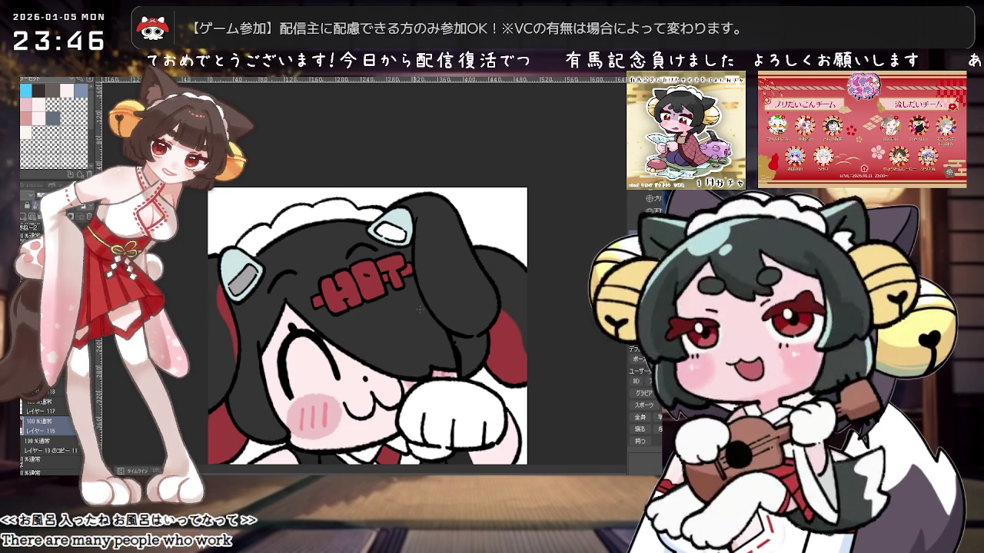
Step: Rotate the canvas view about 45 degrees to inspect the emote, then turn it back upright
mouse_move(461, 154)
mouse_down()
mouse_move(496, 118)
mouse_move(324, 216)
mouse_up()
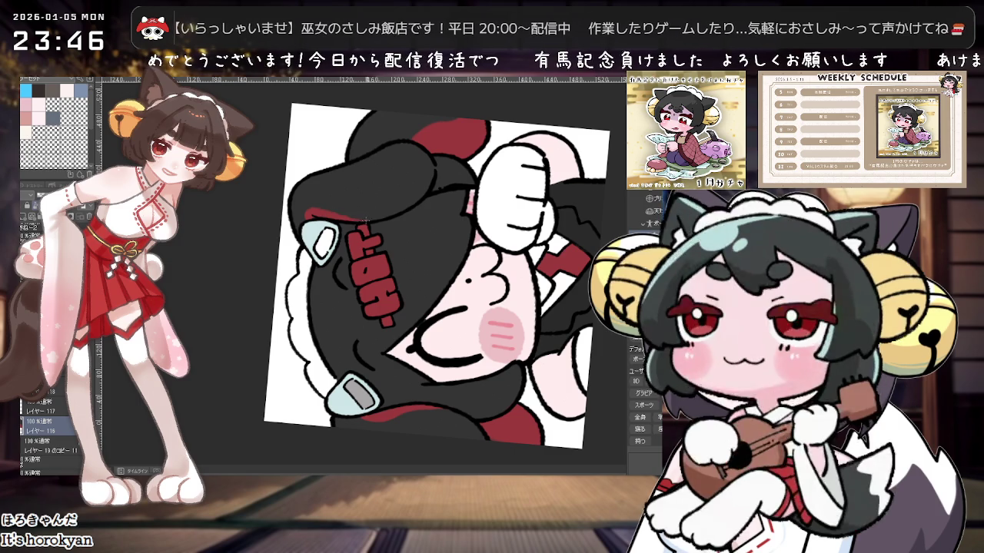
mouse_move(371, 222)
mouse_down()
mouse_move(437, 169)
mouse_move(430, 251)
mouse_up()
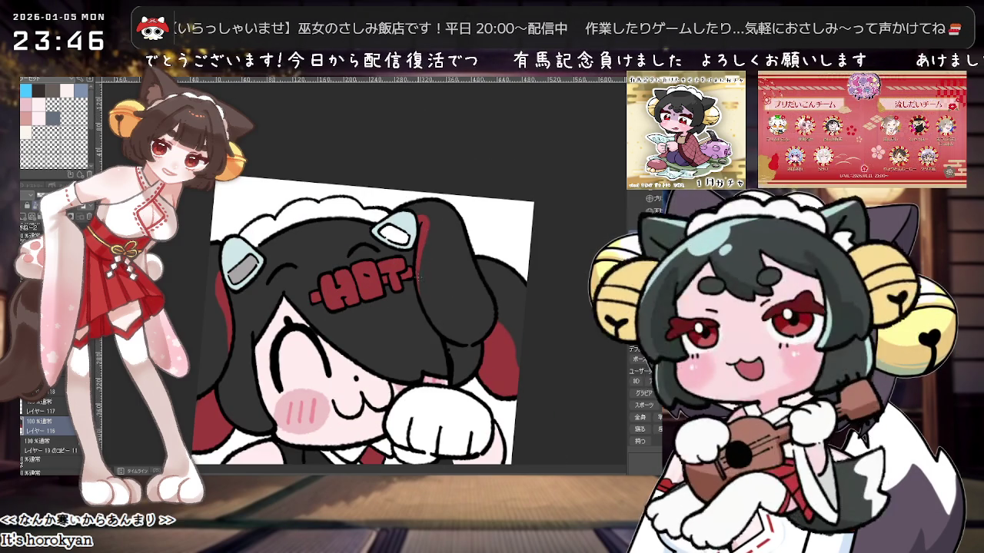
scroll(456, 286, down, 2)
scroll(456, 286, down, 1)
scroll(456, 286, up, 2)
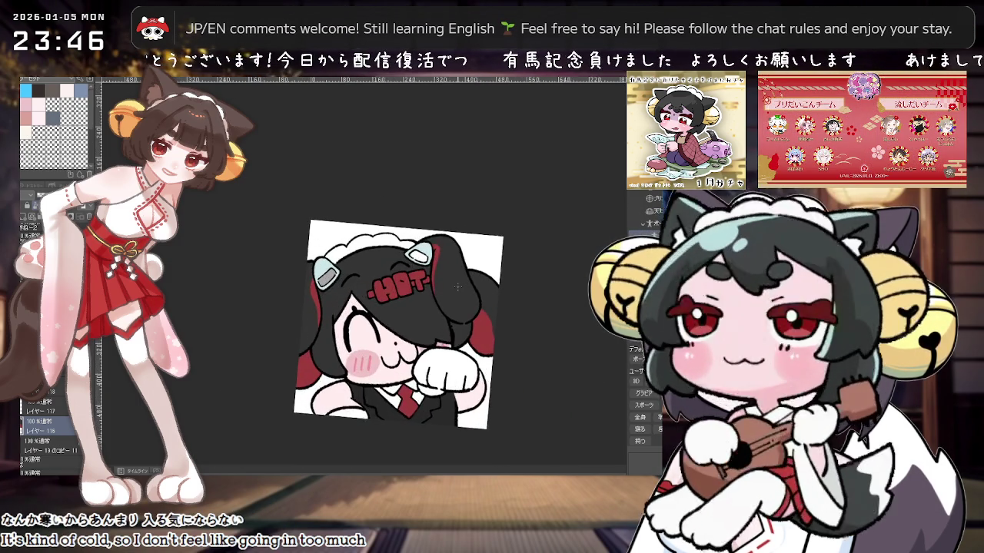
scroll(457, 286, up, 1)
mouse_move(457, 286)
mouse_down()
mouse_move(465, 289)
mouse_move(437, 307)
mouse_up()
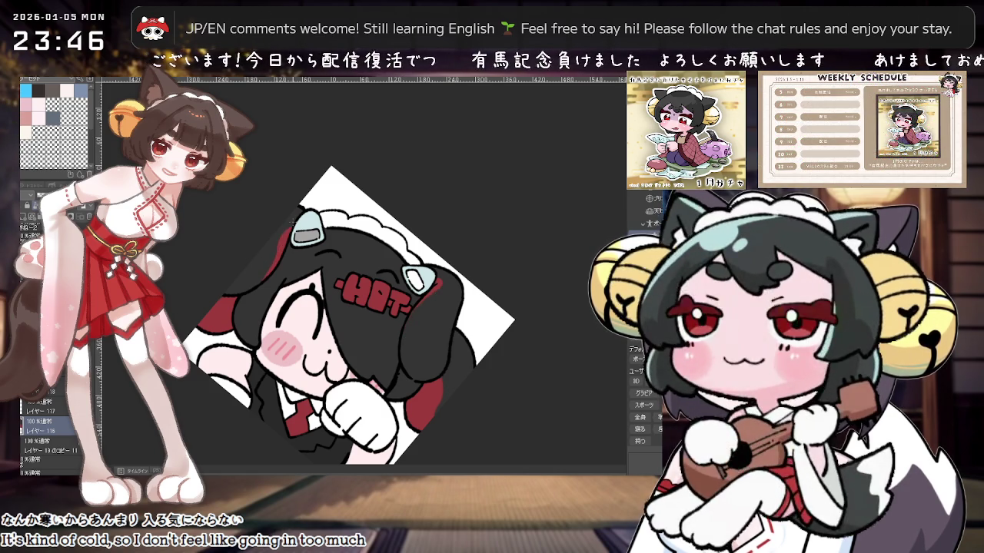
drag(261, 266, 430, 307)
scroll(434, 305, down, 2)
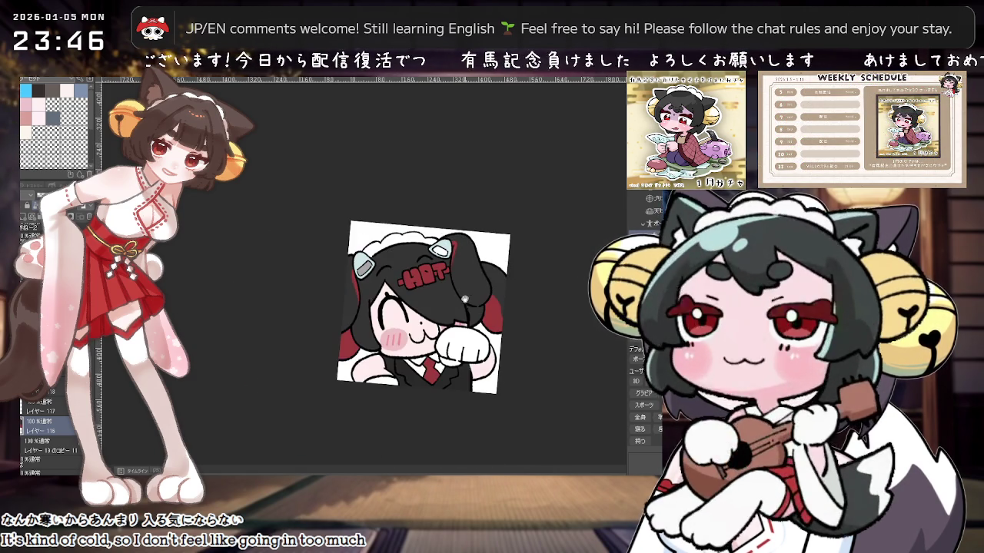
scroll(433, 306, up, 3)
scroll(469, 315, up, 1)
scroll(467, 317, up, 1)
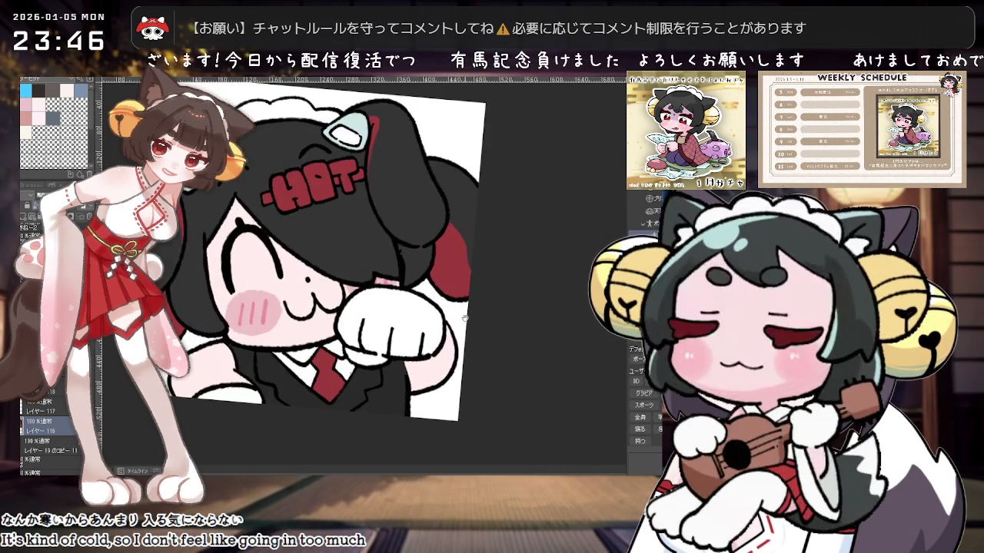
scroll(465, 318, down, 2)
scroll(454, 321, down, 1)
scroll(454, 321, down, 1)
scroll(451, 327, up, 2)
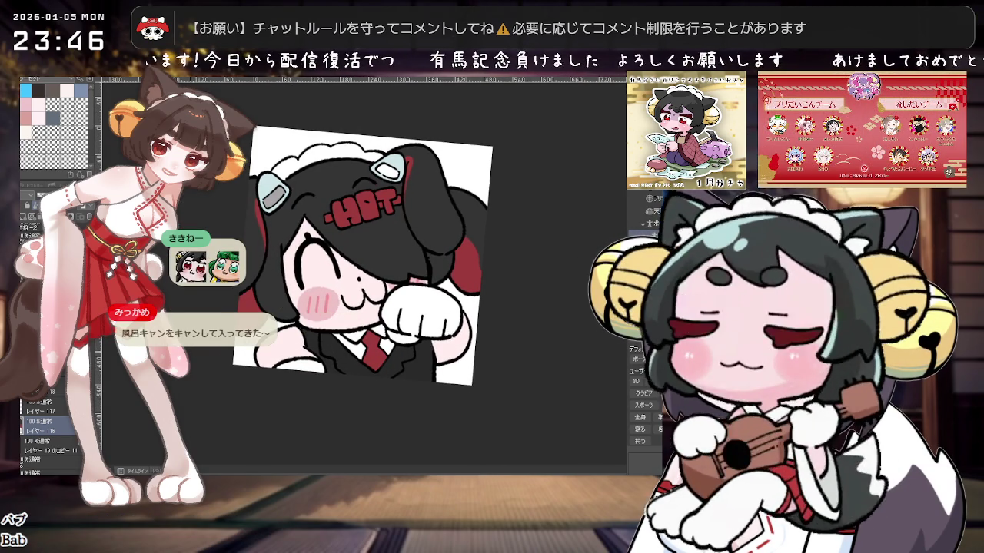
scroll(440, 262, up, 1)
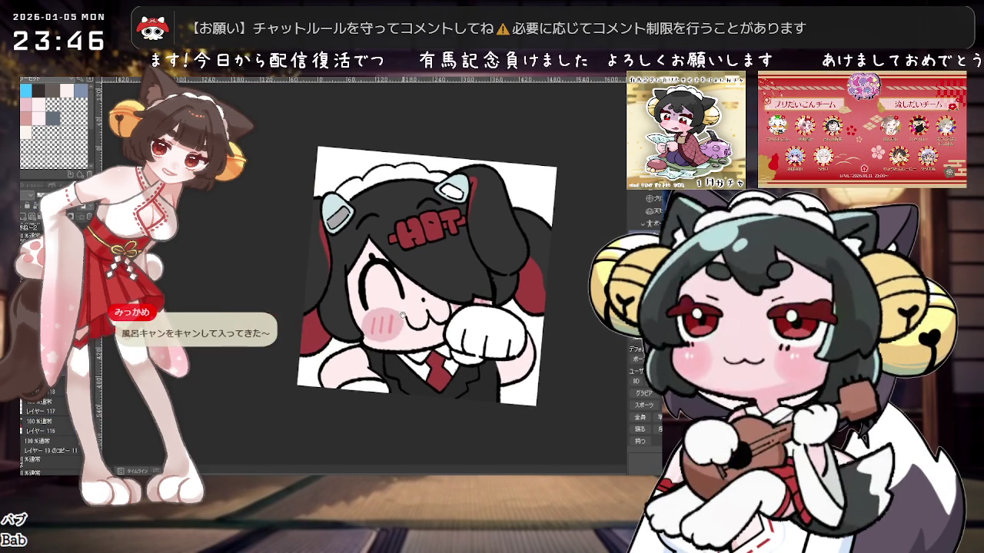
scroll(441, 262, up, 1)
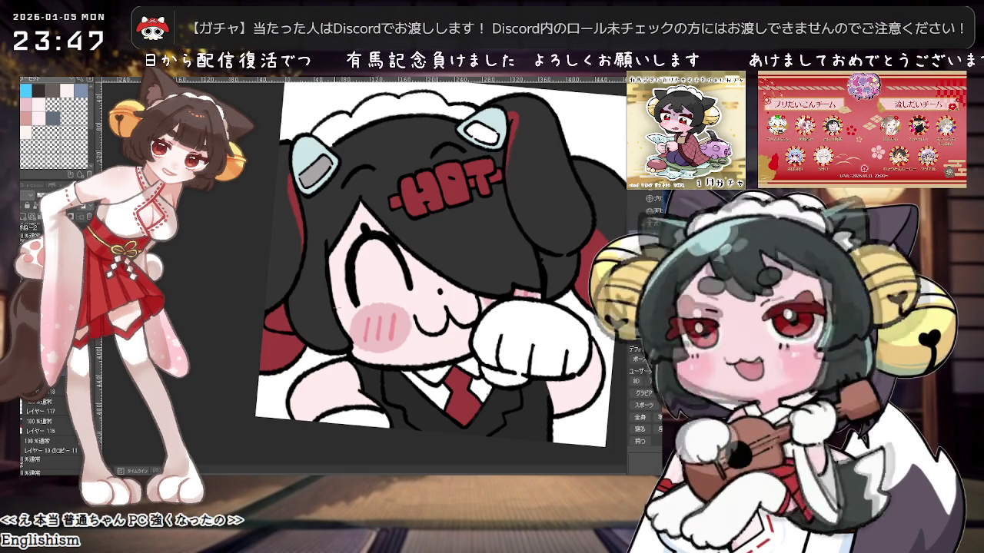
Step: Select layer レイヤー 116, then レイヤー 19のコピー 11, while reviewing the whole emote
key(ctrl+minus)
key(ctrl+plus)
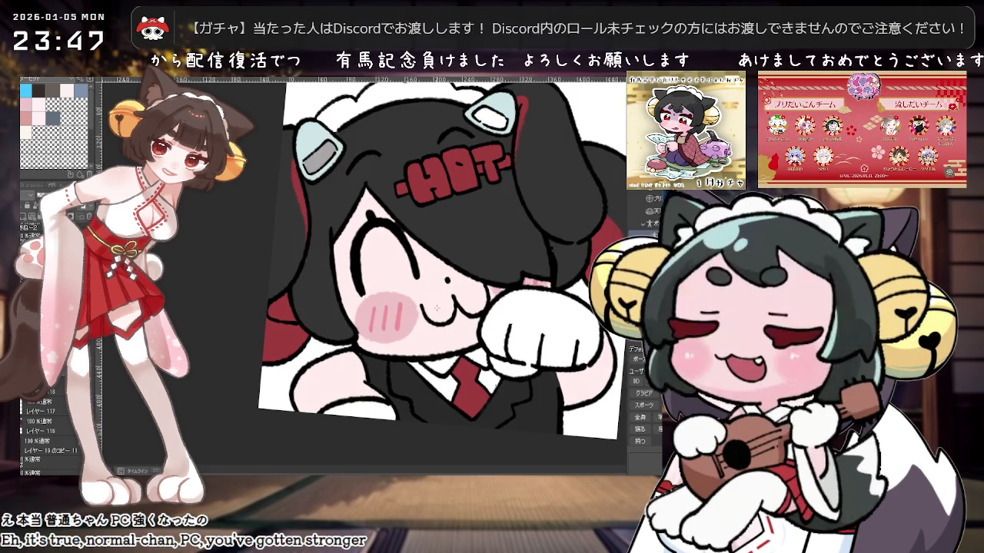
click(54, 424)
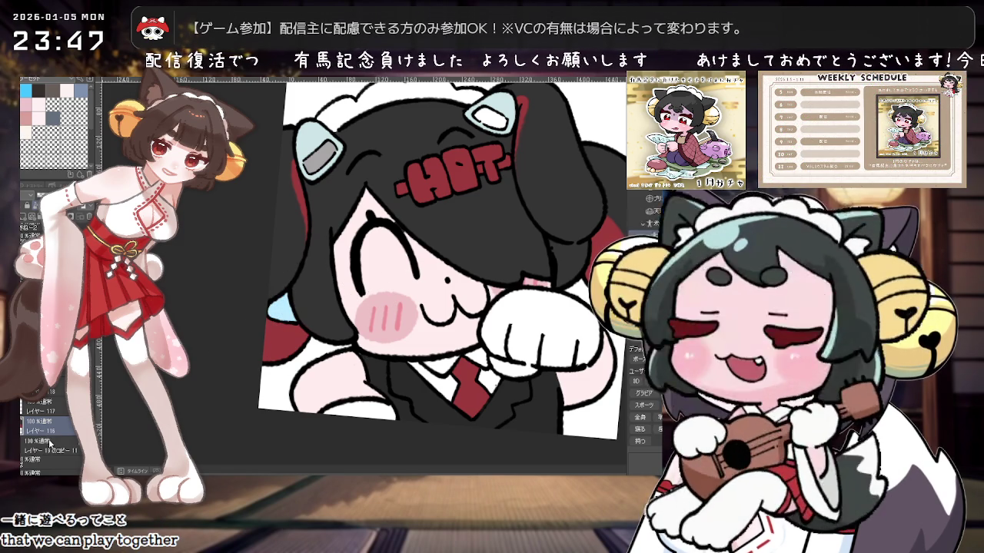
click(53, 447)
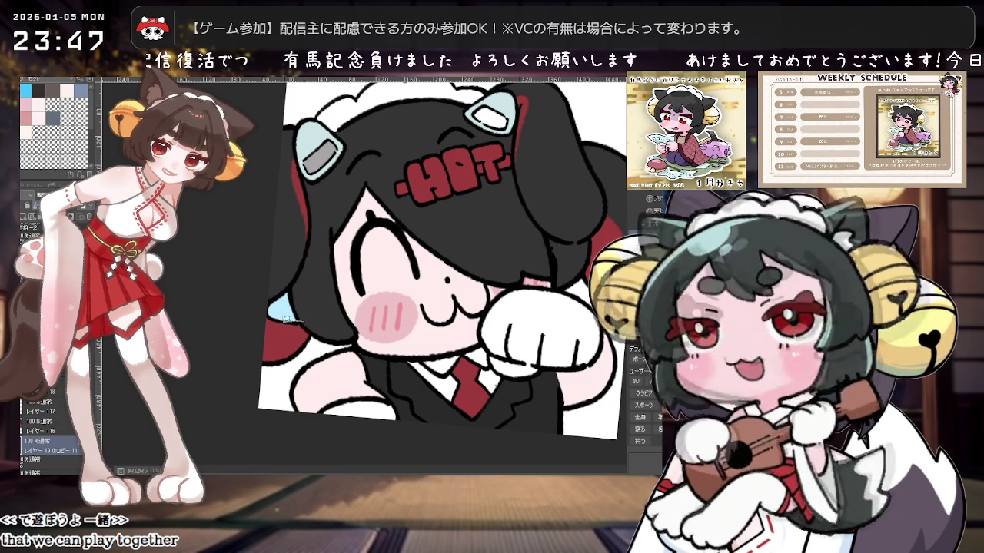
scroll(371, 287, down, 3)
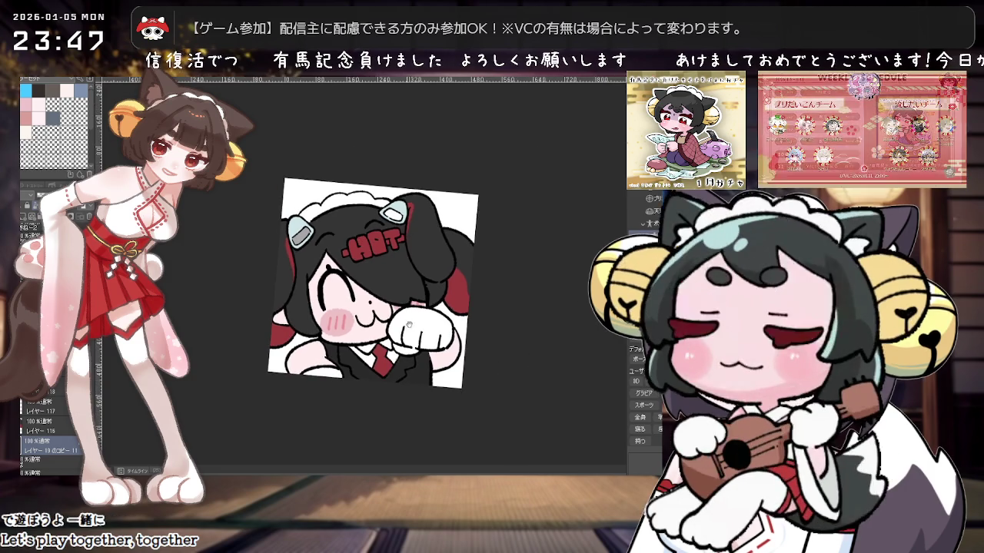
scroll(111, 379, up, 1)
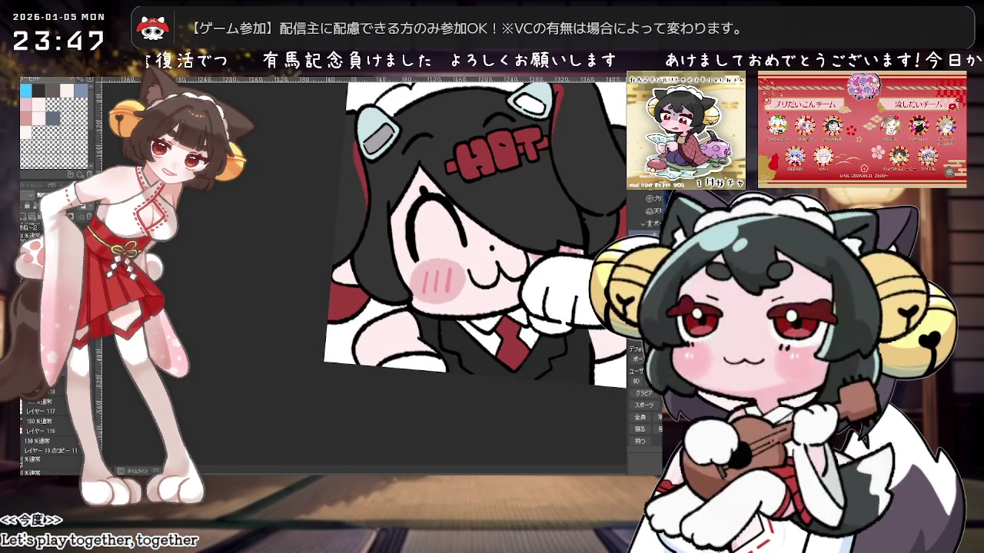
scroll(387, 255, up, 1)
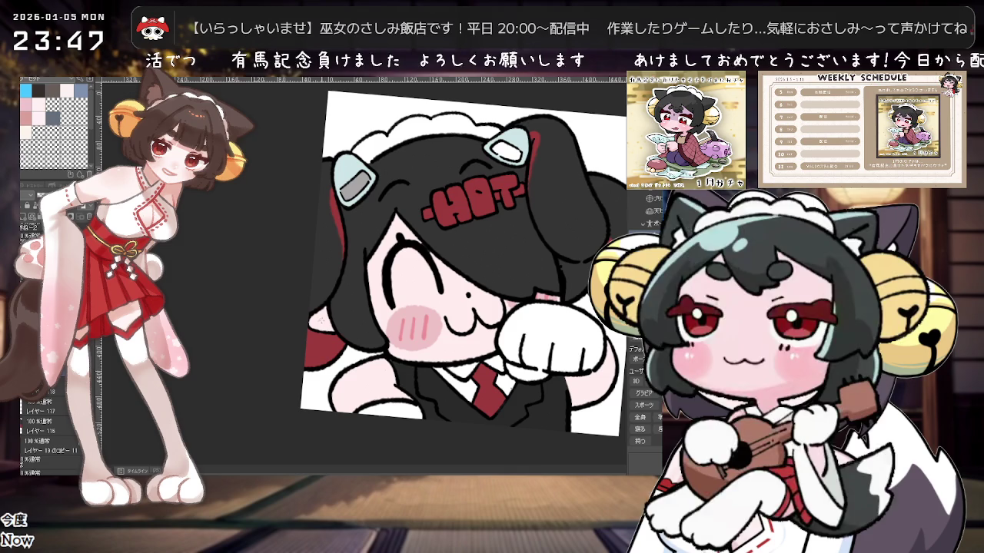
scroll(385, 285, down, 1)
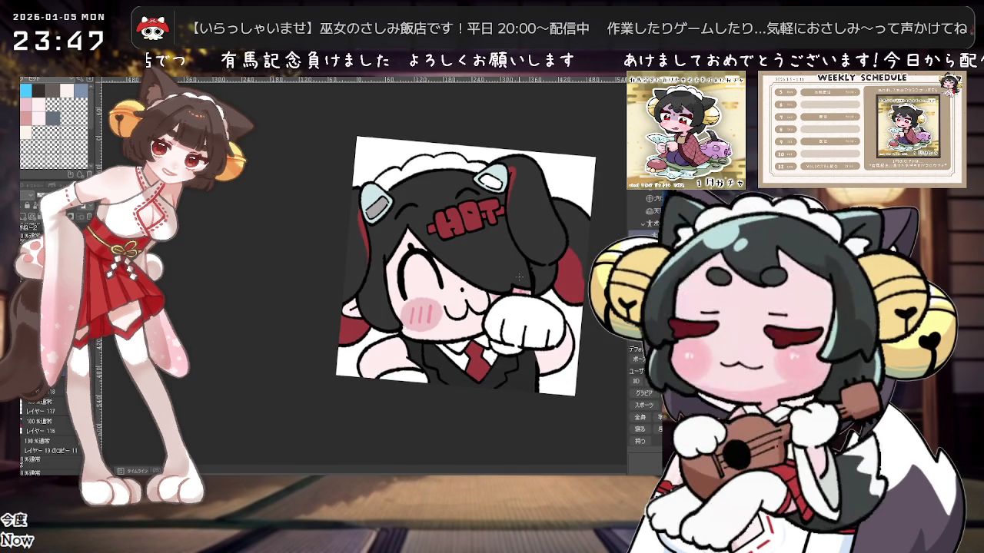
scroll(530, 284, down, 1)
scroll(411, 342, down, 1)
scroll(411, 342, up, 1)
scroll(412, 342, up, 2)
scroll(407, 345, down, 1)
scroll(403, 346, up, 1)
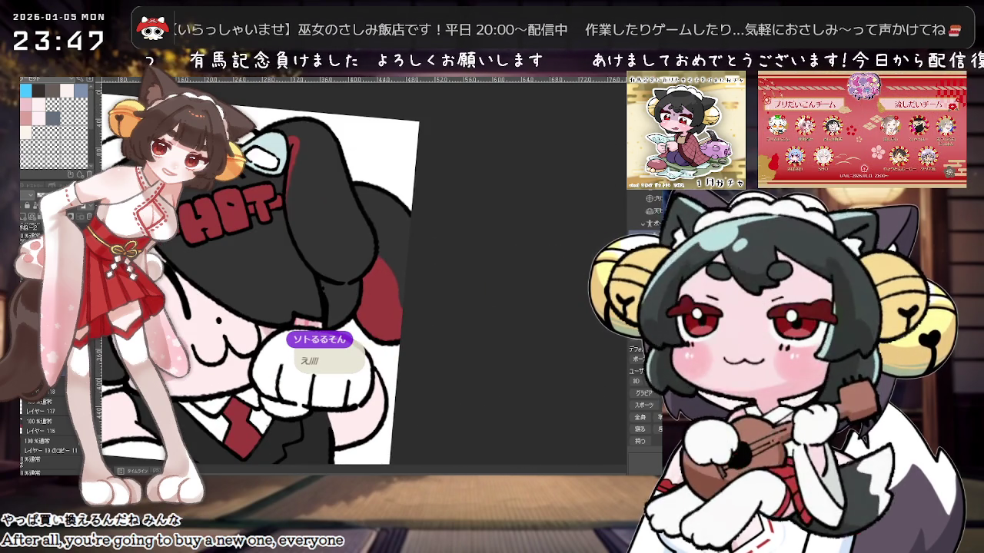
drag(323, 230, 367, 325)
scroll(367, 325, up, 1)
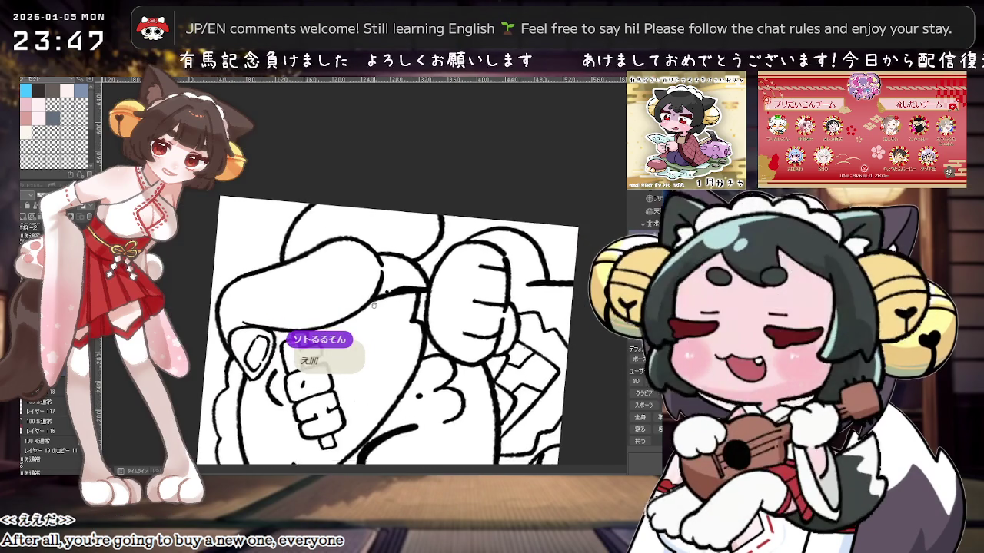
scroll(368, 325, up, 1)
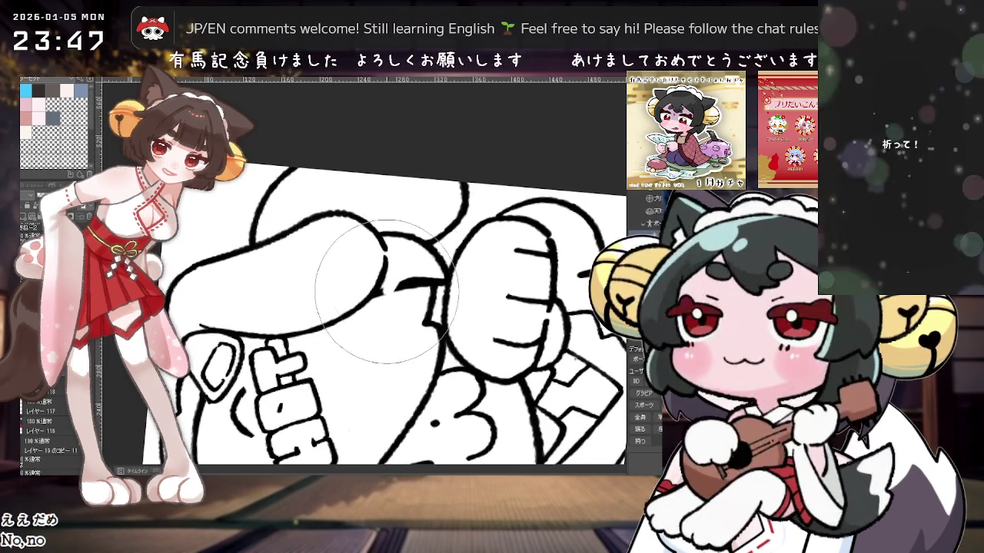
mouse_move(388, 308)
mouse_down()
mouse_move(442, 313)
mouse_move(329, 308)
mouse_move(377, 300)
mouse_move(423, 275)
mouse_up()
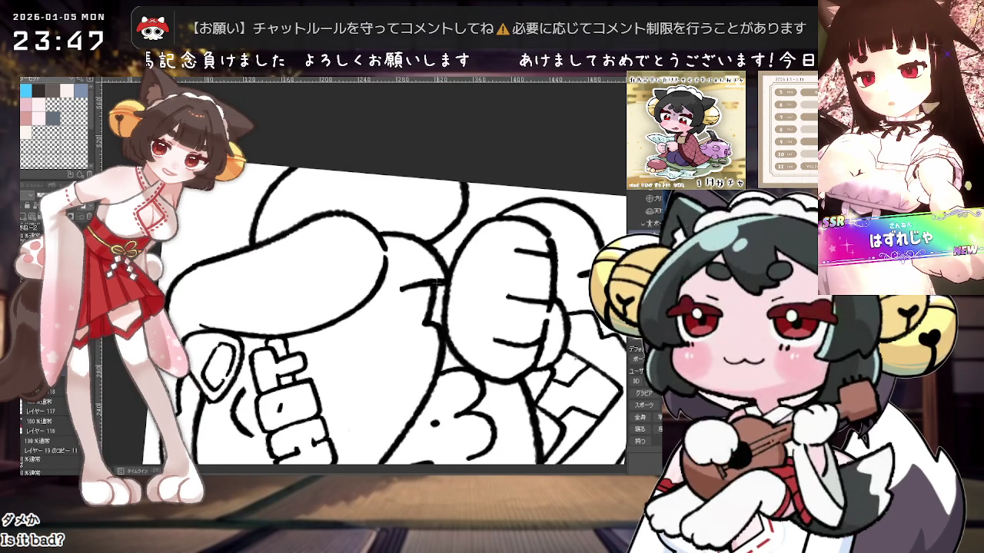
drag(435, 282, 488, 283)
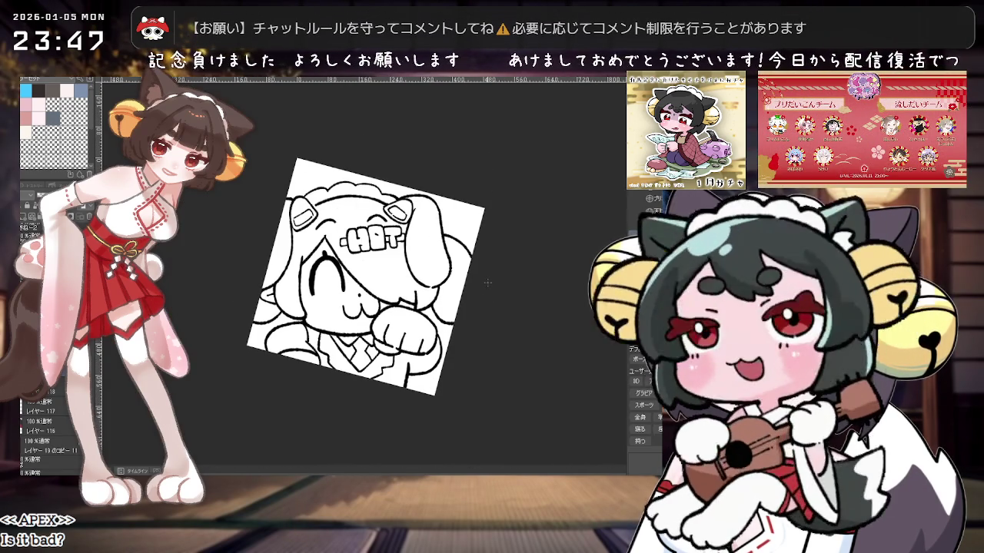
scroll(487, 283, up, 2)
scroll(488, 283, up, 2)
scroll(487, 283, up, 2)
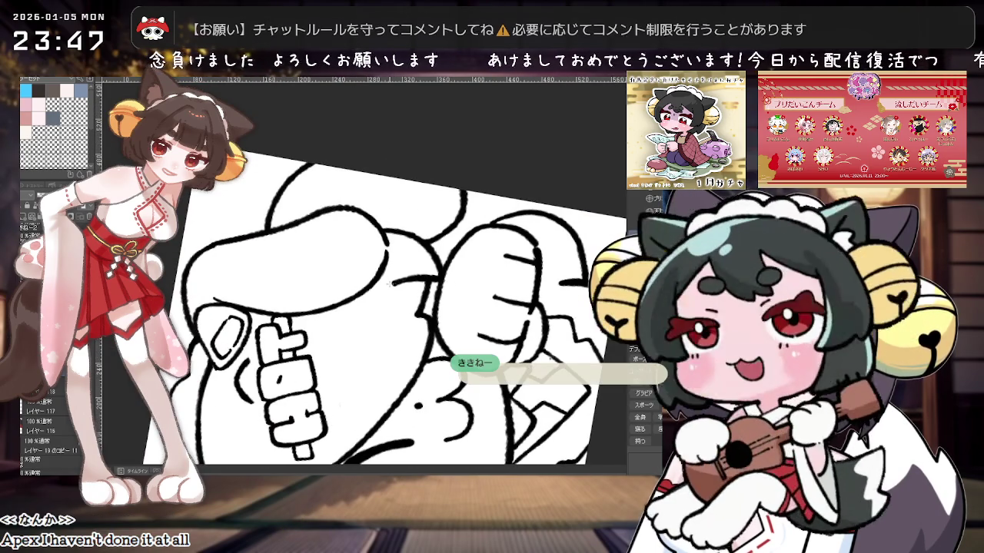
mouse_move(393, 284)
mouse_down()
mouse_move(464, 295)
mouse_move(455, 338)
mouse_up()
scroll(465, 295, down, 2)
scroll(465, 295, down, 2)
scroll(461, 296, down, 2)
scroll(456, 297, down, 1)
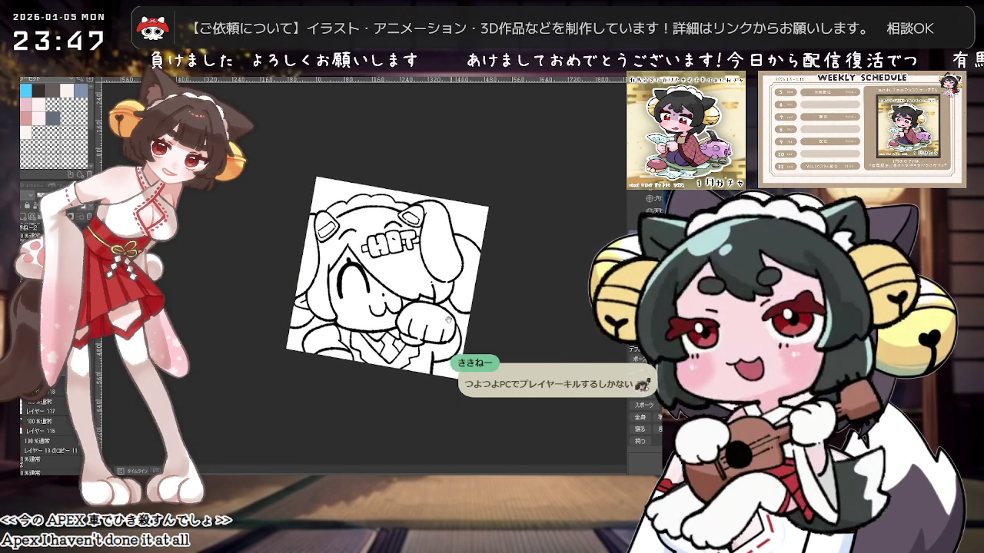
scroll(455, 338, up, 3)
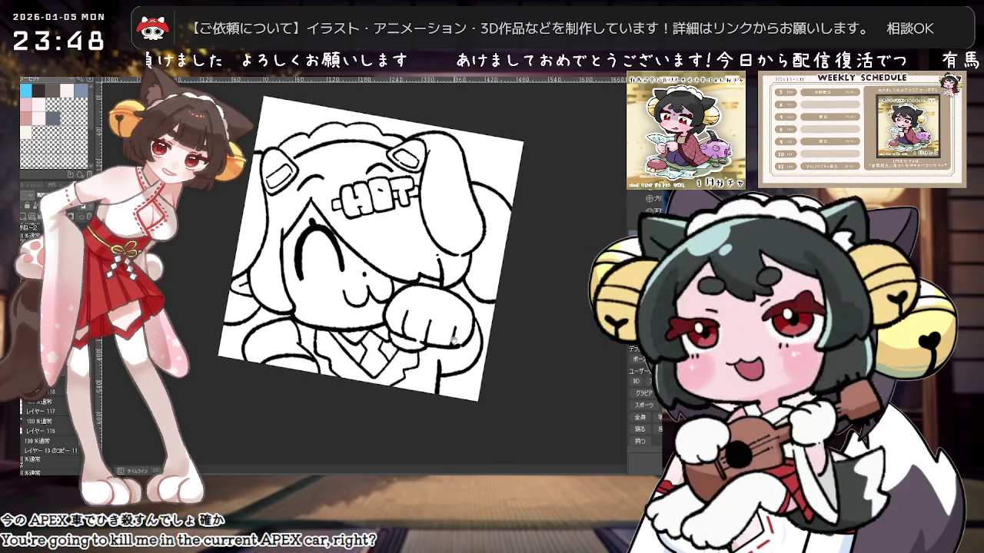
mouse_move(455, 338)
mouse_down()
mouse_move(415, 371)
mouse_move(450, 351)
mouse_up()
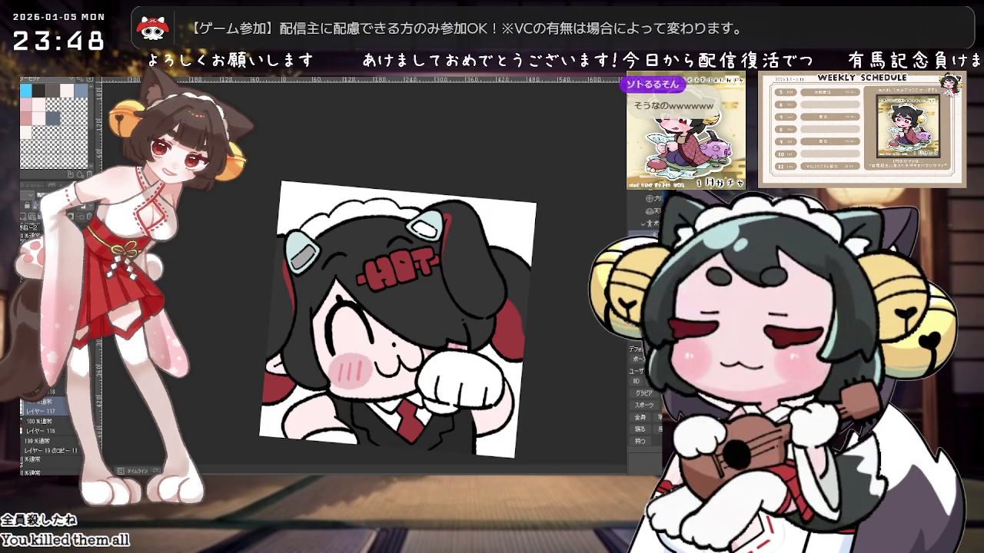
scroll(406, 286, up, 2)
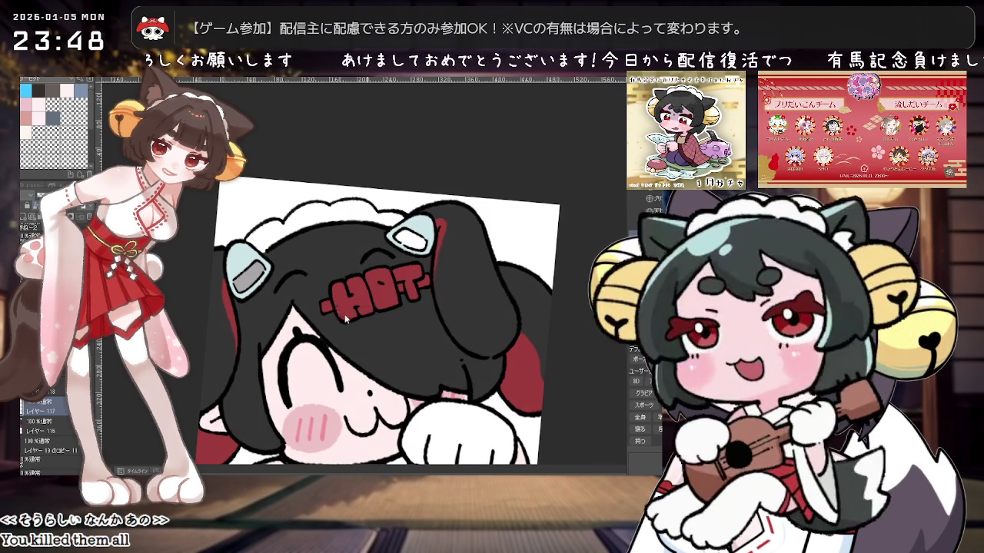
scroll(420, 298, up, 2)
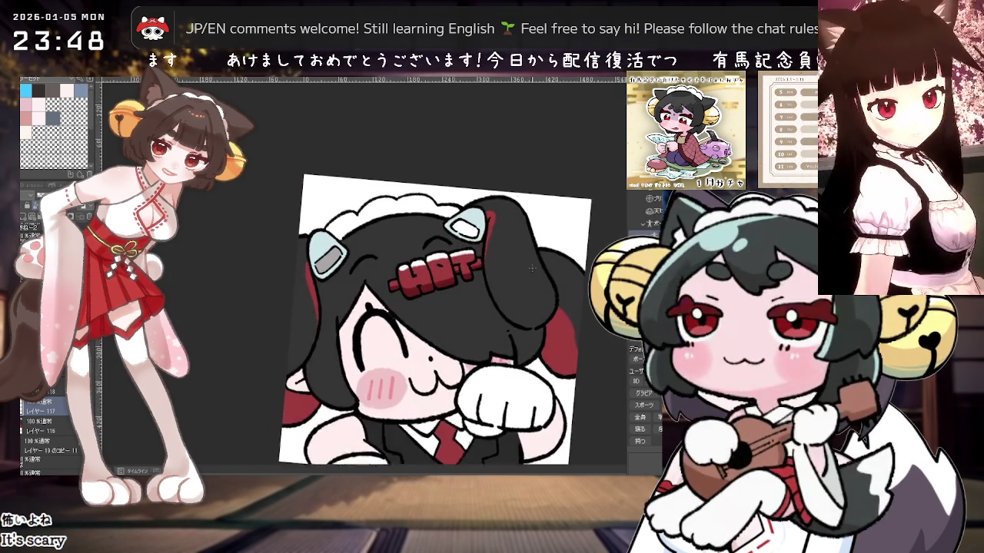
scroll(532, 268, up, 3)
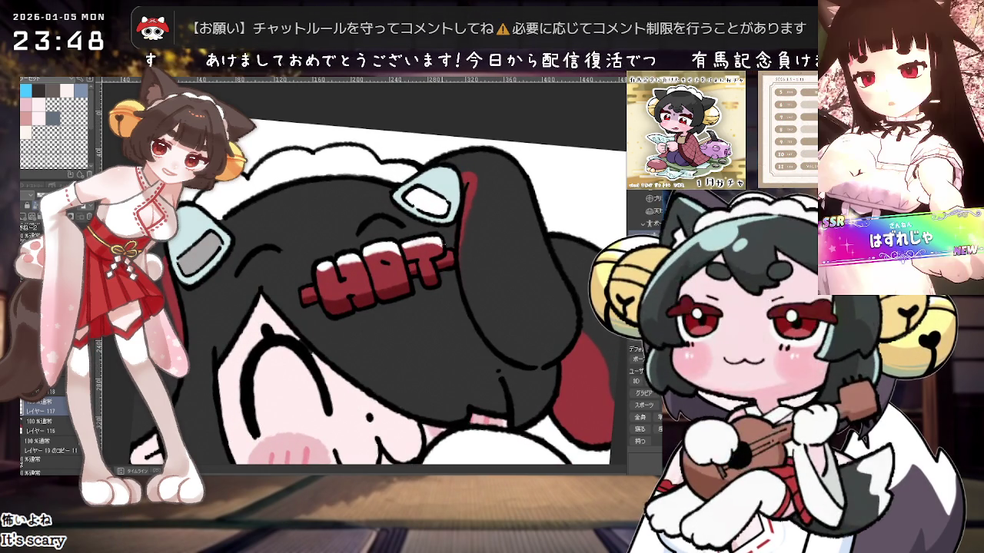
scroll(484, 334, down, 2)
scroll(484, 334, down, 2)
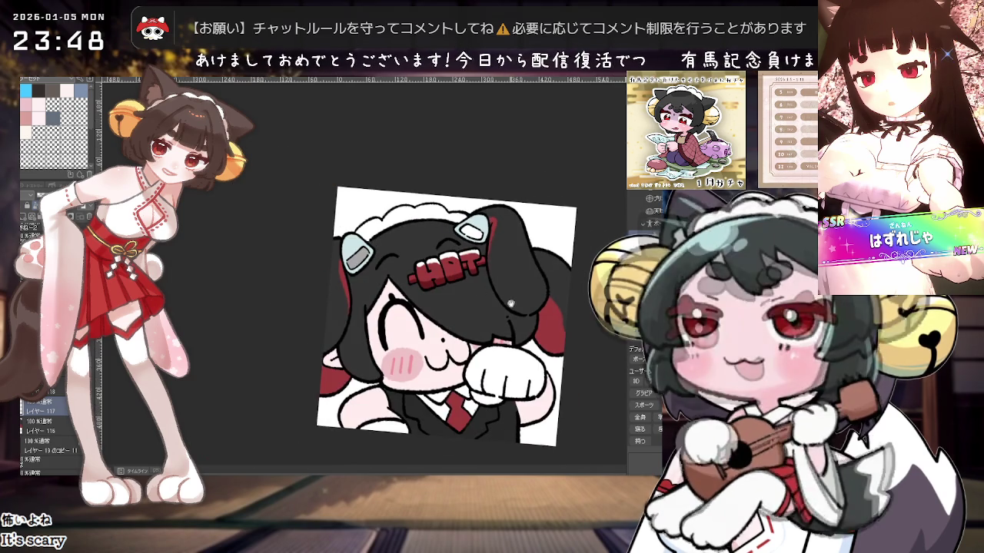
scroll(484, 333, down, 1)
scroll(484, 333, down, 1)
scroll(485, 333, up, 2)
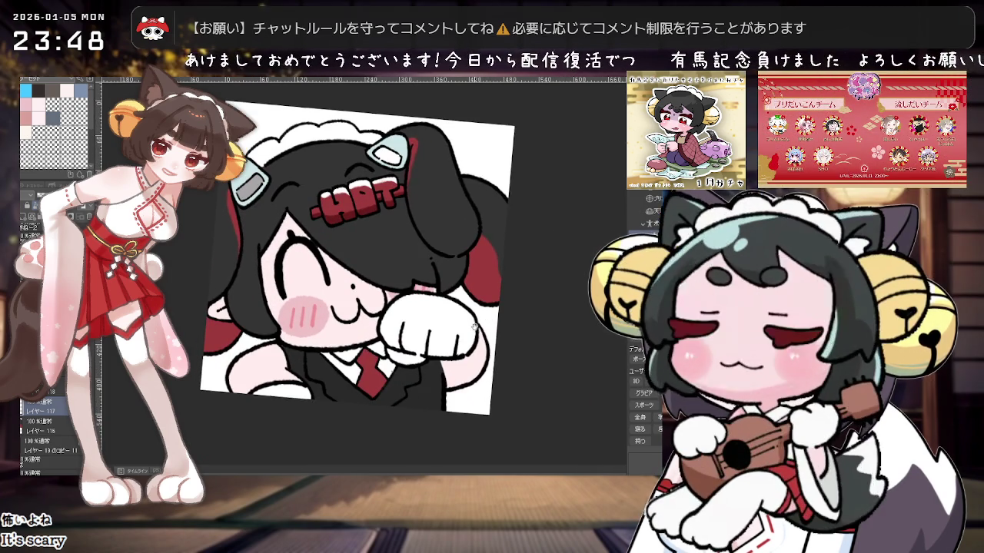
scroll(476, 338, down, 1)
scroll(469, 344, down, 2)
scroll(459, 348, up, 1)
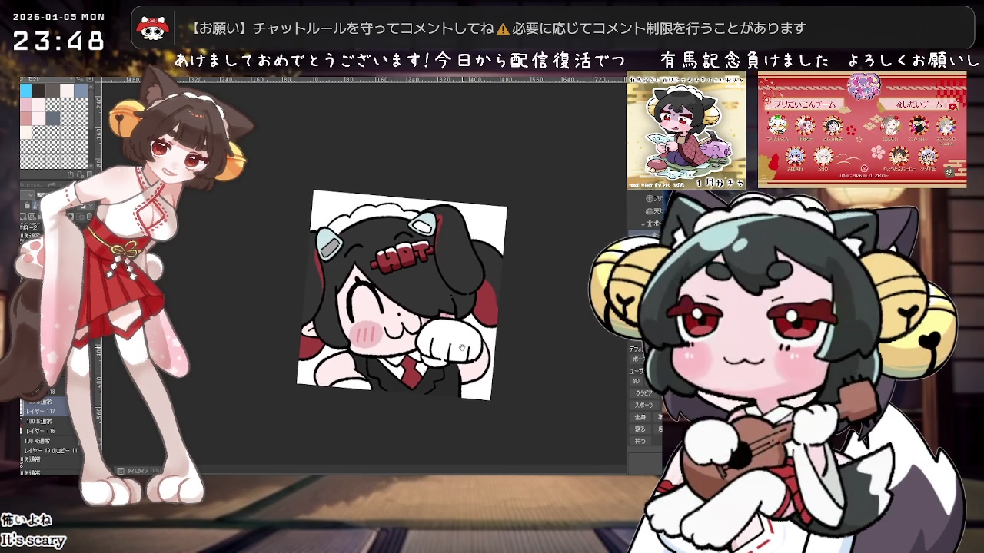
scroll(458, 338, up, 1)
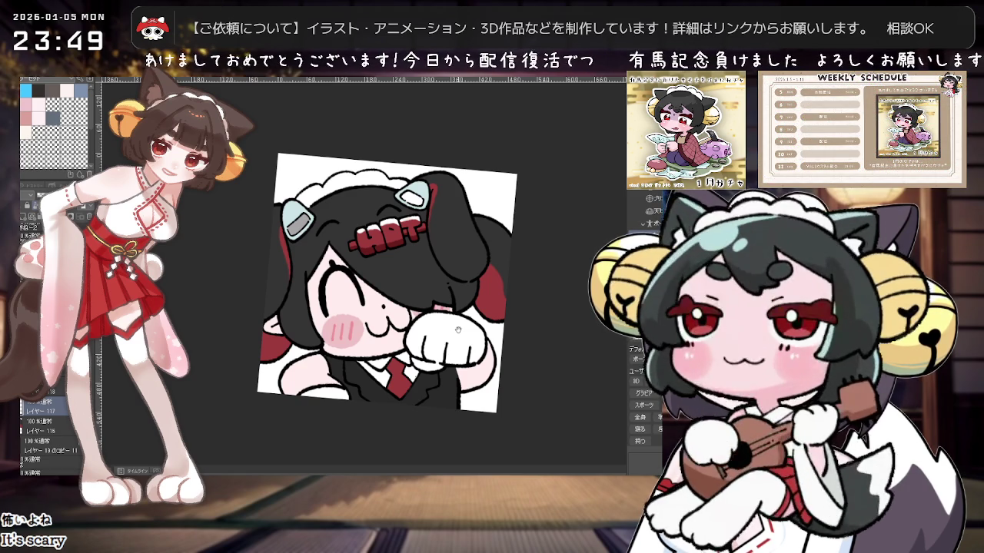
mouse_move(458, 331)
mouse_down()
mouse_move(481, 375)
mouse_move(193, 405)
mouse_up()
scroll(31, 431, down, 5)
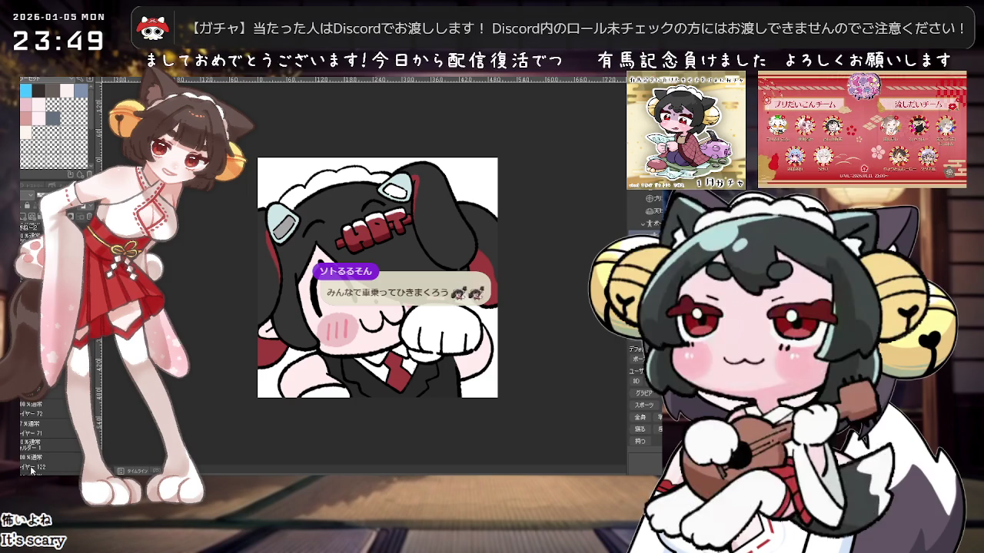
scroll(46, 430, down, 3)
Step: Hide the white paper layer and export the emote as a PNG into the ウイッ♪ folder
click(27, 412)
drag(436, 322, 416, 330)
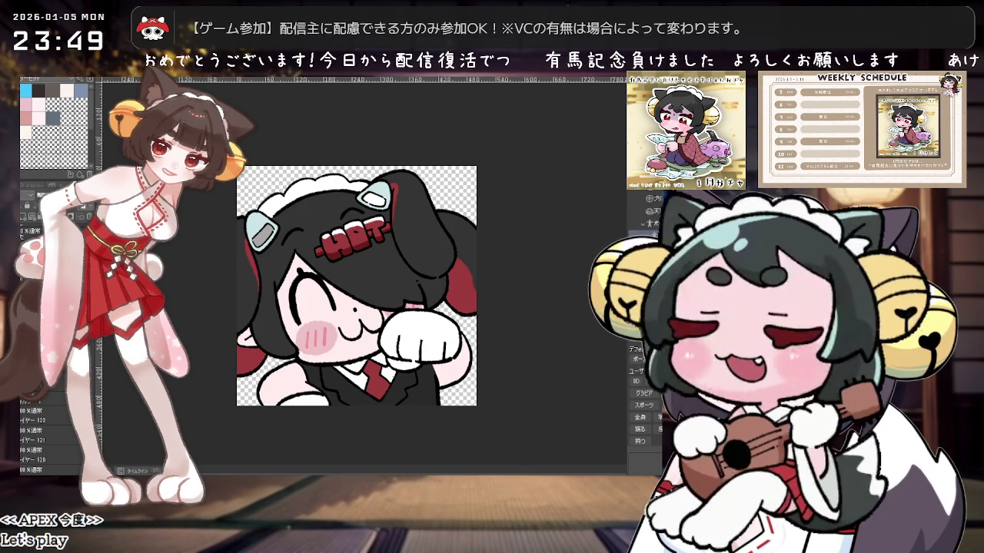
click(73, 196)
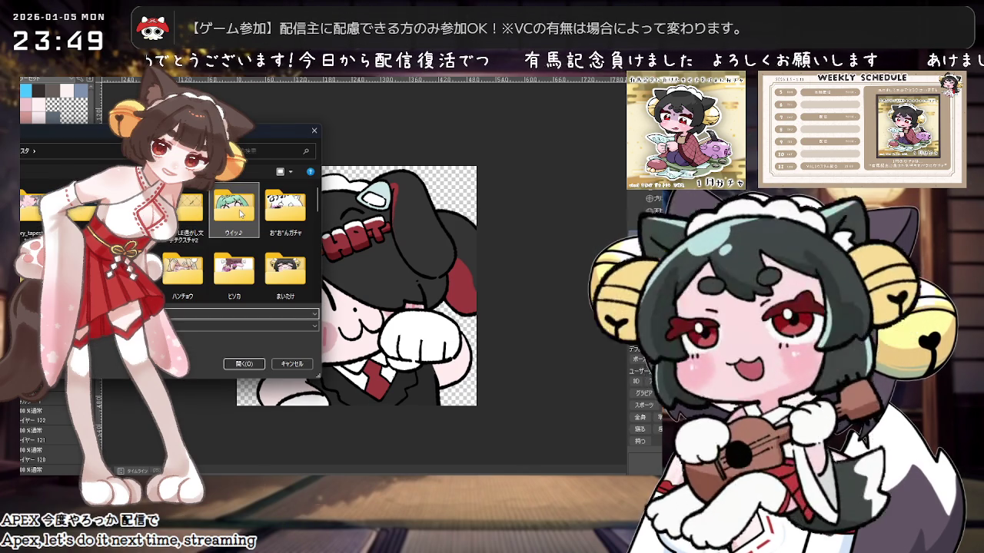
double_click(233, 206)
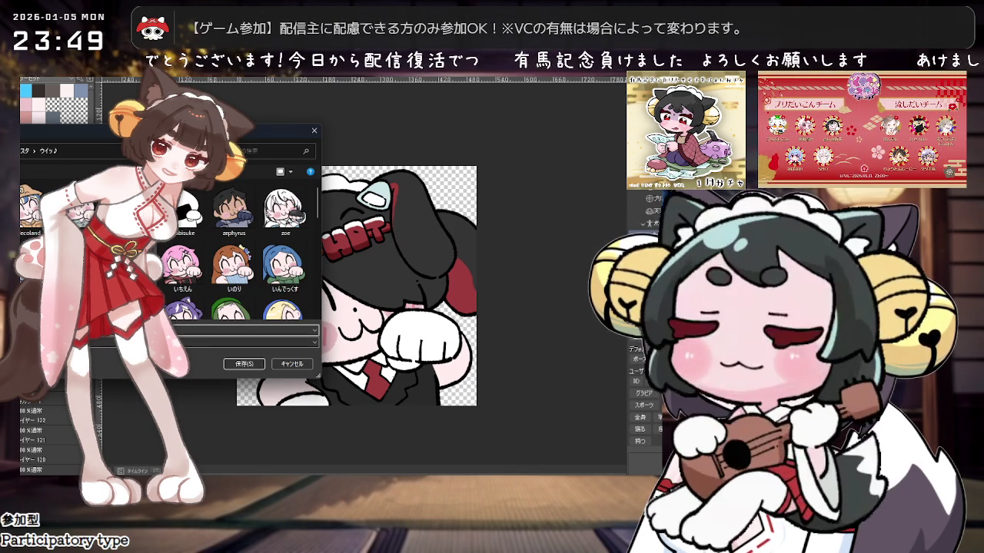
key(Return)
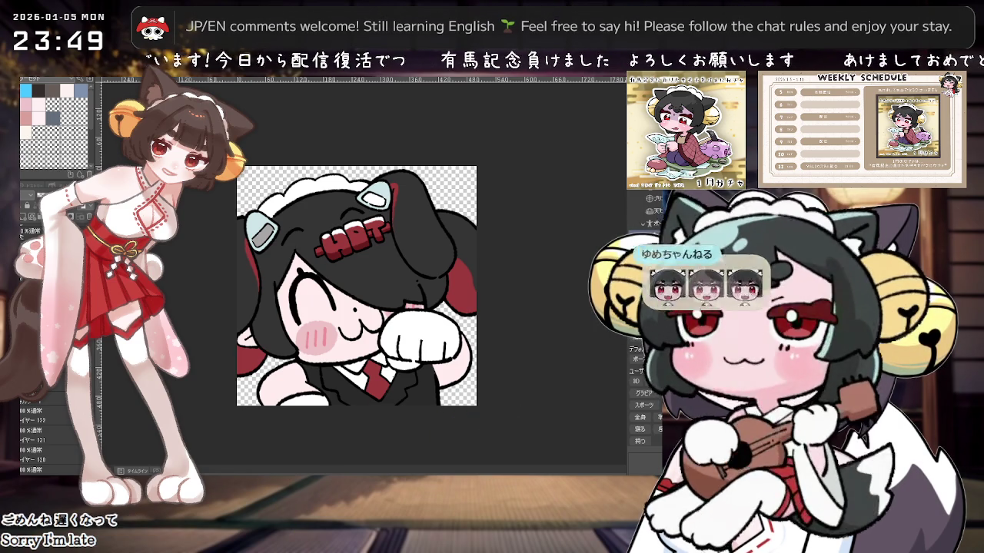
Step: Zoom and pan to inspect the emote on its transparent background
scroll(367, 293, up, 1)
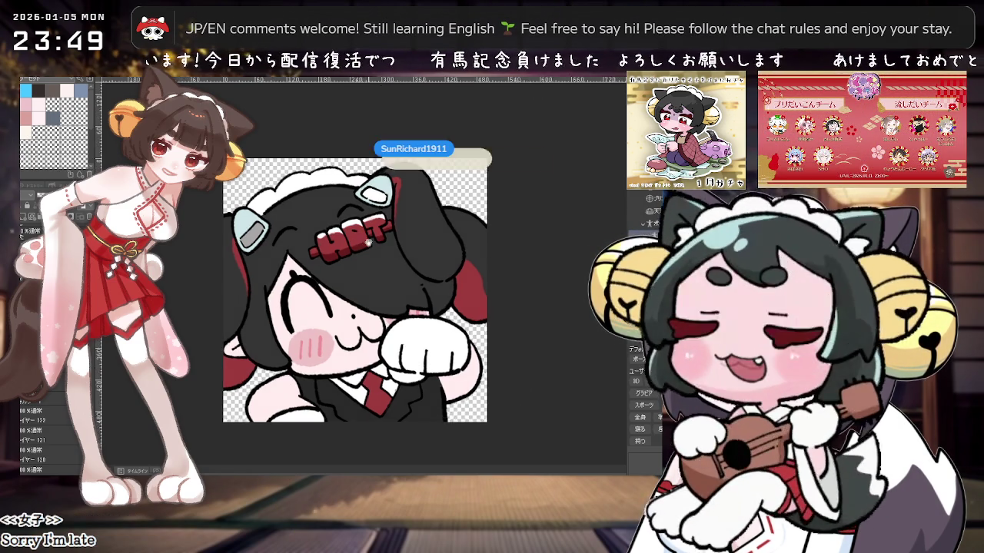
scroll(367, 293, up, 1)
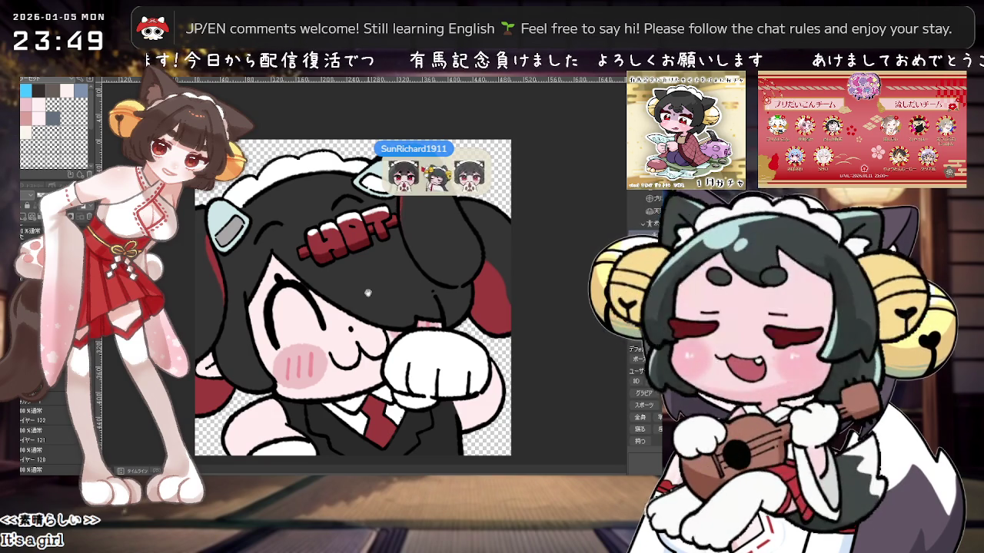
drag(367, 293, 443, 317)
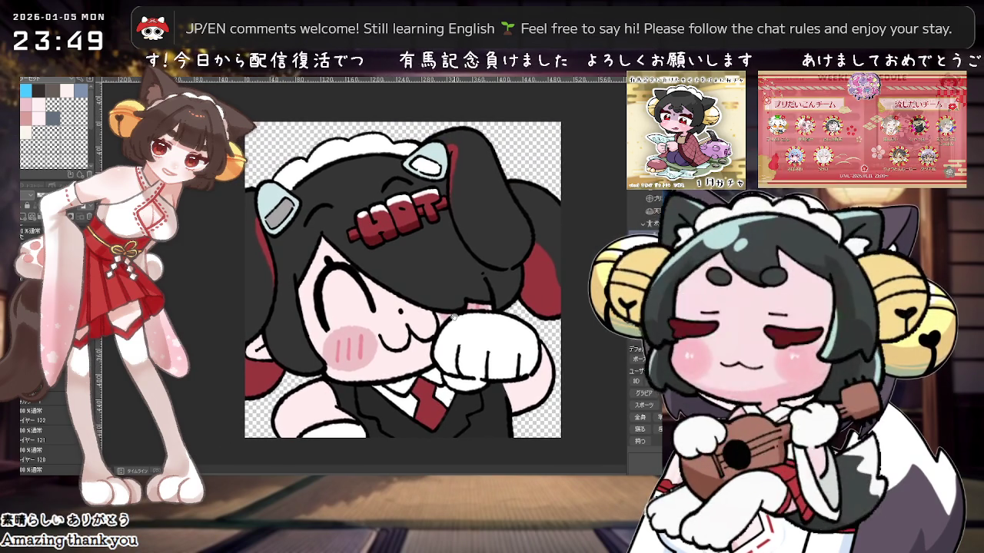
scroll(460, 309, up, 1)
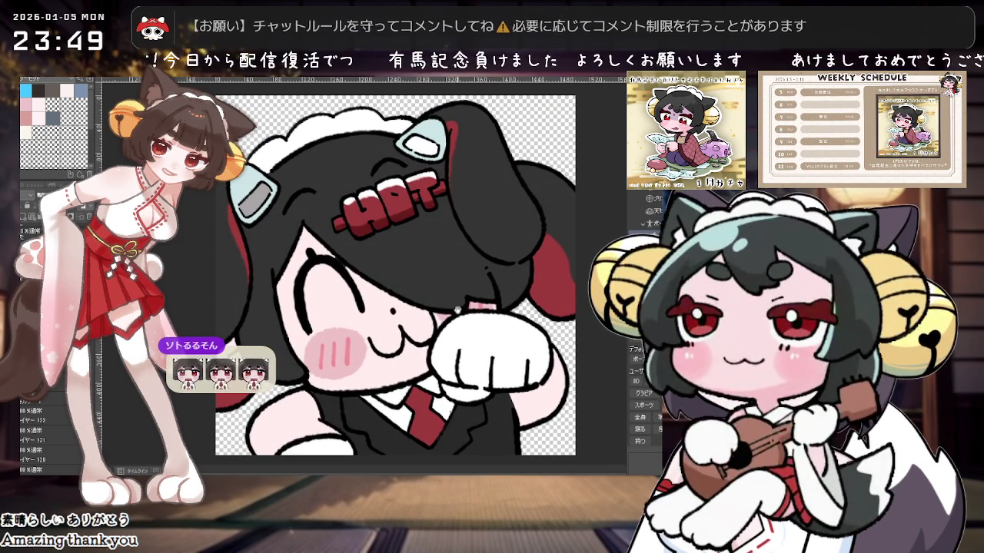